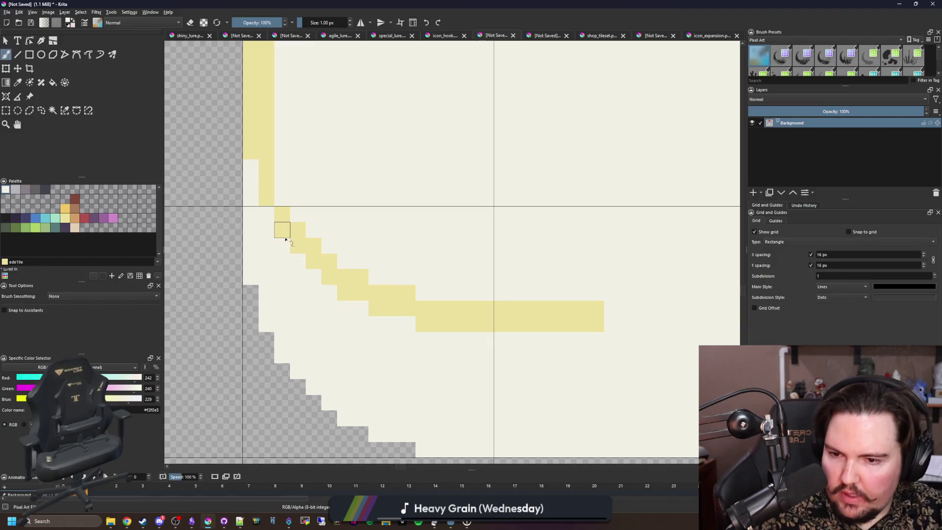
Step: Sample the yellow and draw a filled yellow bar extending the line rightward along the bottom edge
mouse_move(289, 214)
mouse_down()
mouse_move(219, 219)
mouse_move(263, 258)
mouse_move(254, 223)
mouse_move(270, 257)
mouse_up()
key(p)
key(b)
scroll(271, 317, down, 2)
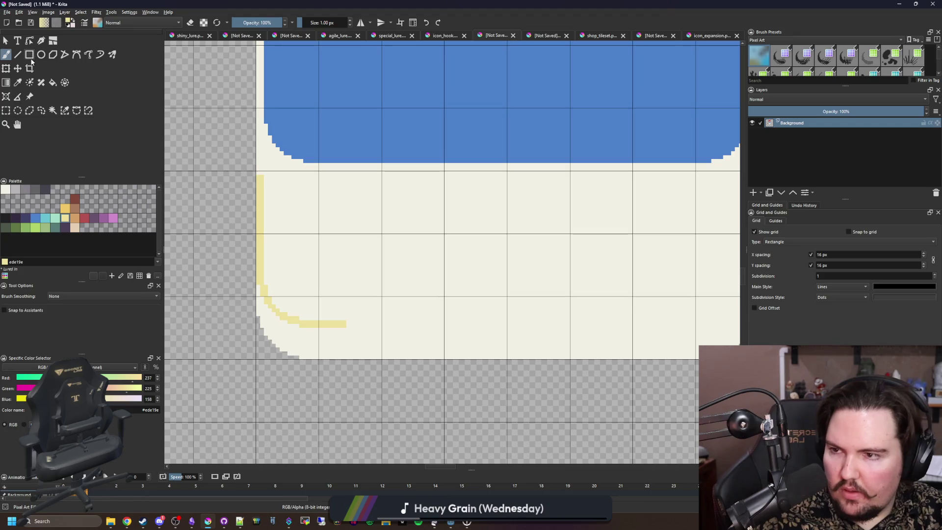
key(ctrl+r)
scroll(289, 314, up, 3)
mouse_move(294, 285)
mouse_down()
mouse_move(741, 273)
mouse_move(638, 277)
mouse_up()
scroll(658, 295, up, 2)
mouse_move(444, 280)
mouse_down()
mouse_move(695, 271)
mouse_move(446, 274)
mouse_up()
Step: Replace the overlong bar with a stepped yellow corner, cleaning the lower step in cream
key(b)
key(ctrl+z)
key(ctrl+z)
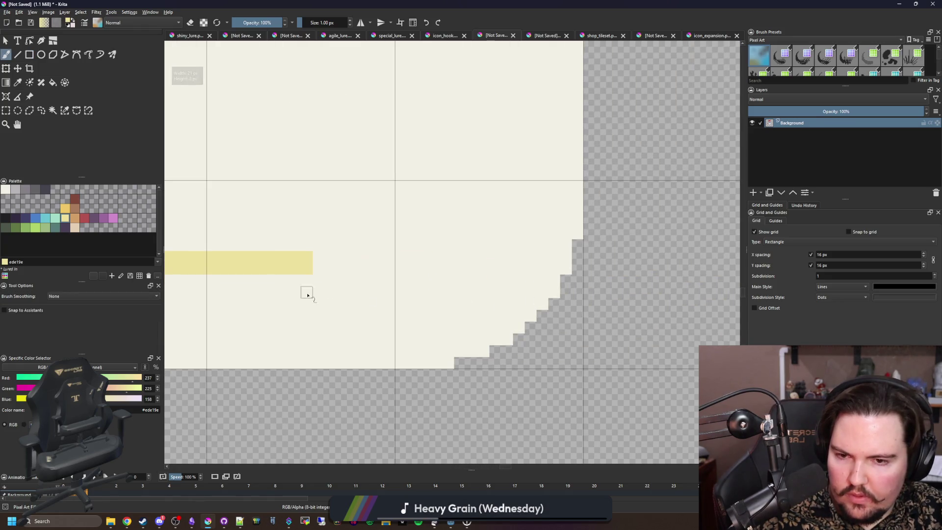
mouse_move(315, 267)
mouse_down()
mouse_move(450, 277)
mouse_move(389, 267)
mouse_move(412, 258)
mouse_move(315, 256)
mouse_up()
ctrl+click(394, 345)
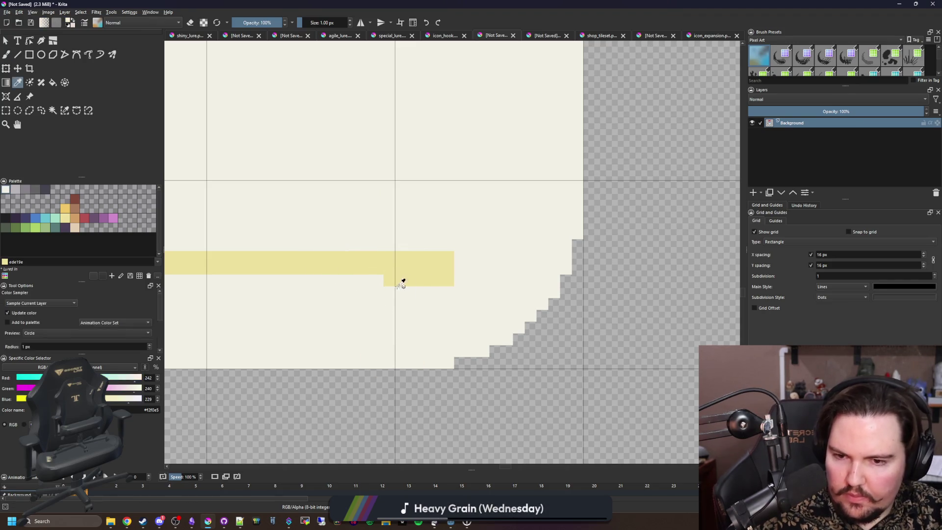
mouse_move(385, 280)
mouse_down()
mouse_move(458, 279)
mouse_move(452, 221)
mouse_move(469, 238)
mouse_up()
scroll(480, 281, up, 1)
ctrl+click(410, 252)
scroll(515, 296, down, 3)
Step: Rectangle-select the whole tank drawing and cut it to the clipboard
scroll(515, 296, down, 3)
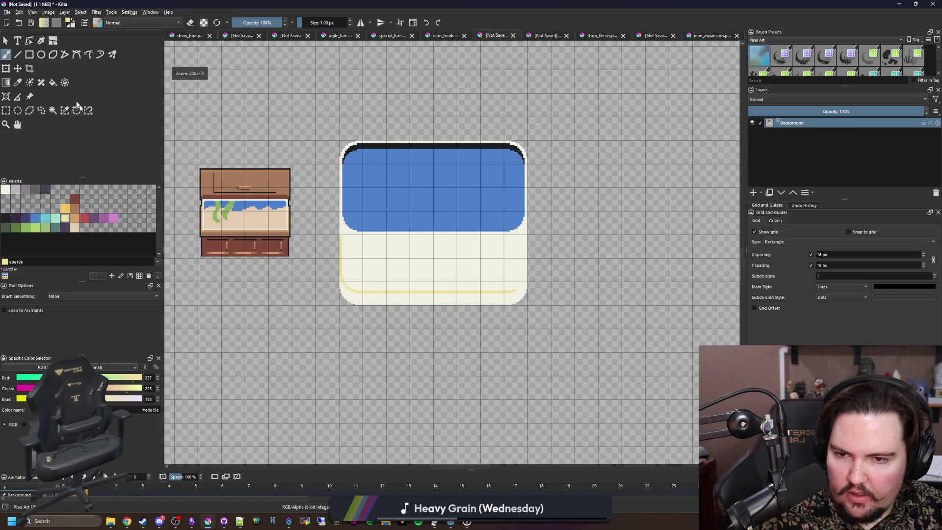
key(ctrl+r)
drag(323, 129, 565, 322)
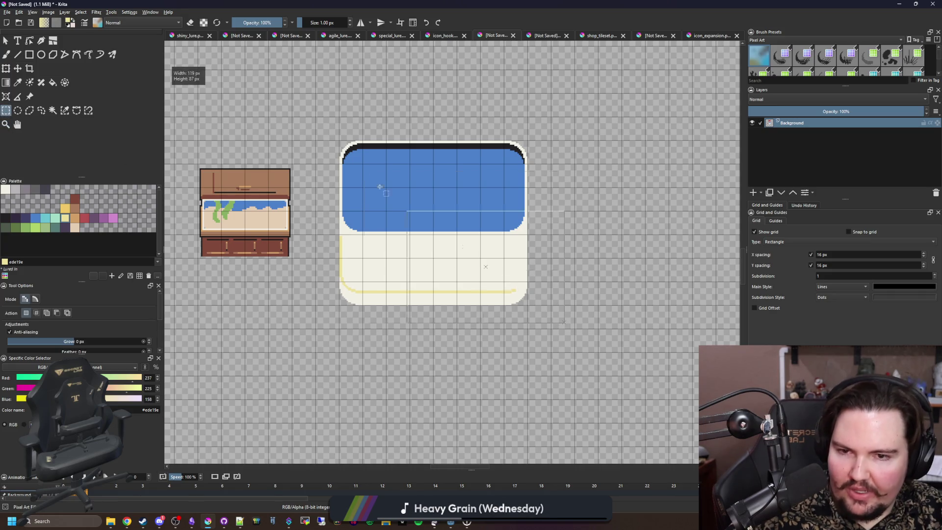
key(Delete)
click(7, 12)
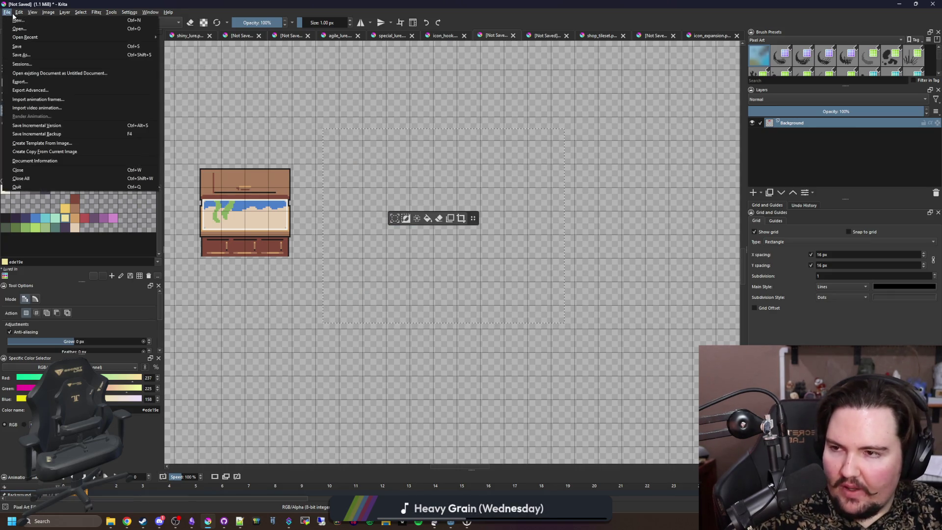
key(Escape)
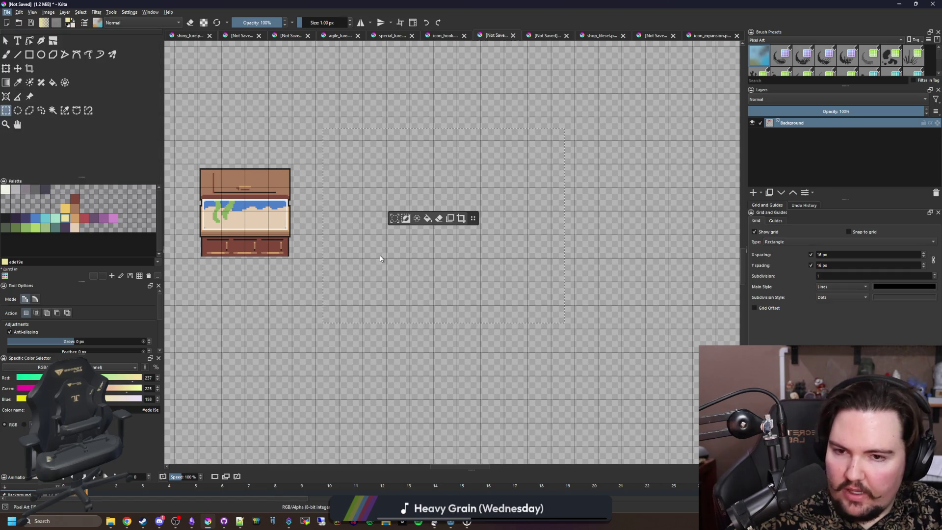
Step: Create a new document from the clipboard contents
key(ctrl+n)
key(Up)
key(Down)
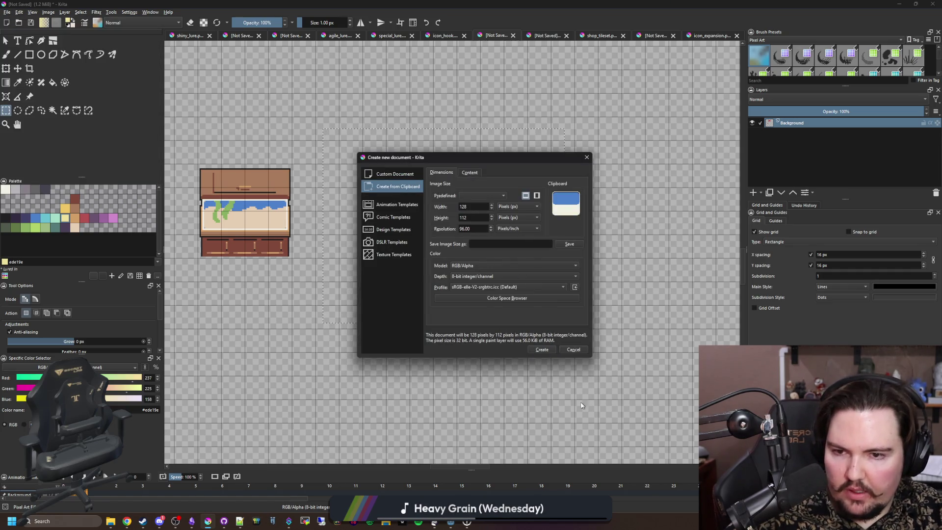
click(546, 350)
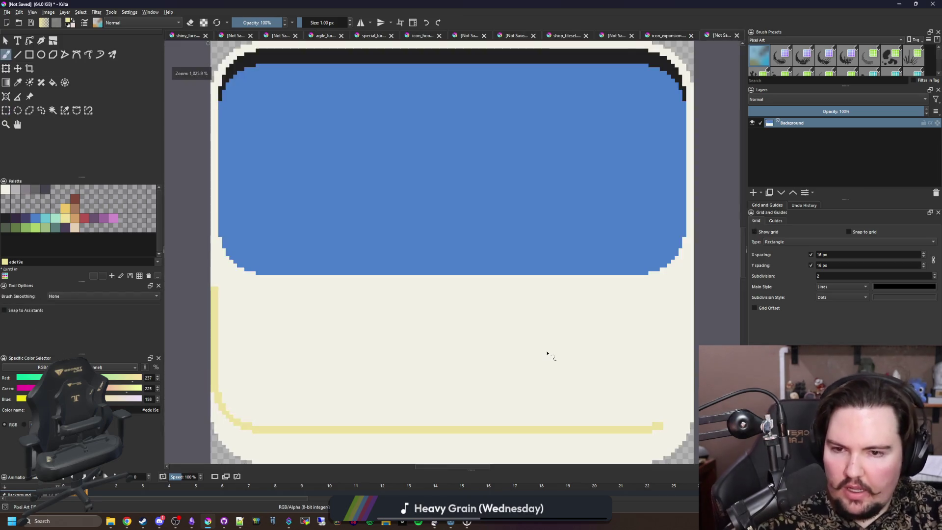
scroll(382, 300, down, 1)
Step: Save the new document as large_tank.png (PNG image) in the Sprites folder
click(7, 12)
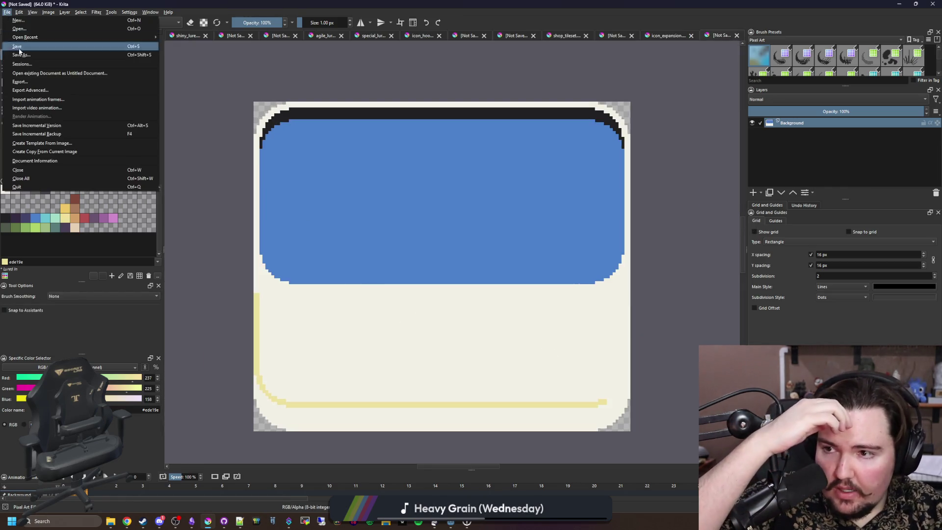
click(19, 48)
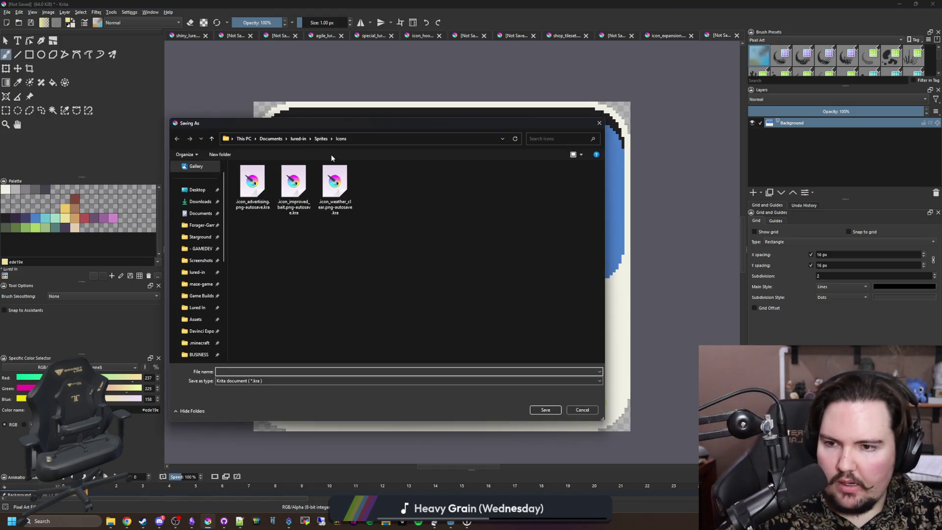
key(alt+Up)
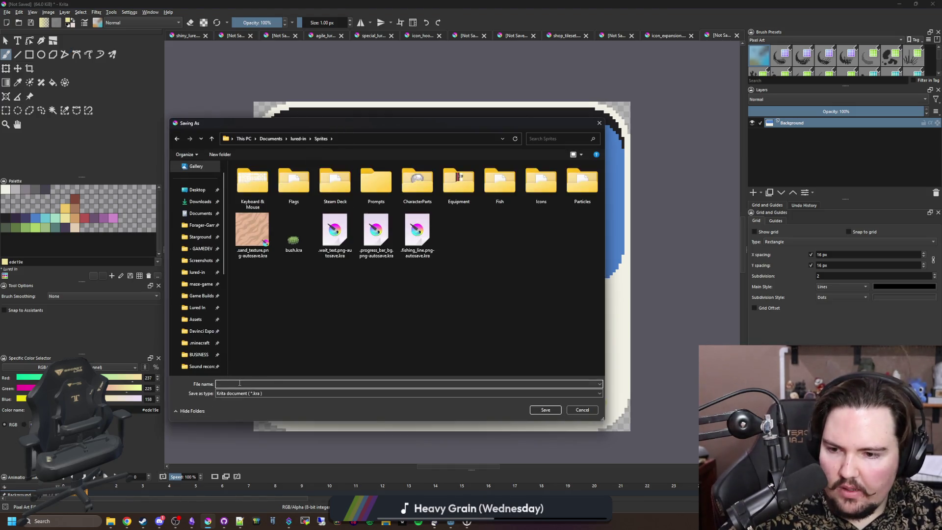
text(large_tank)
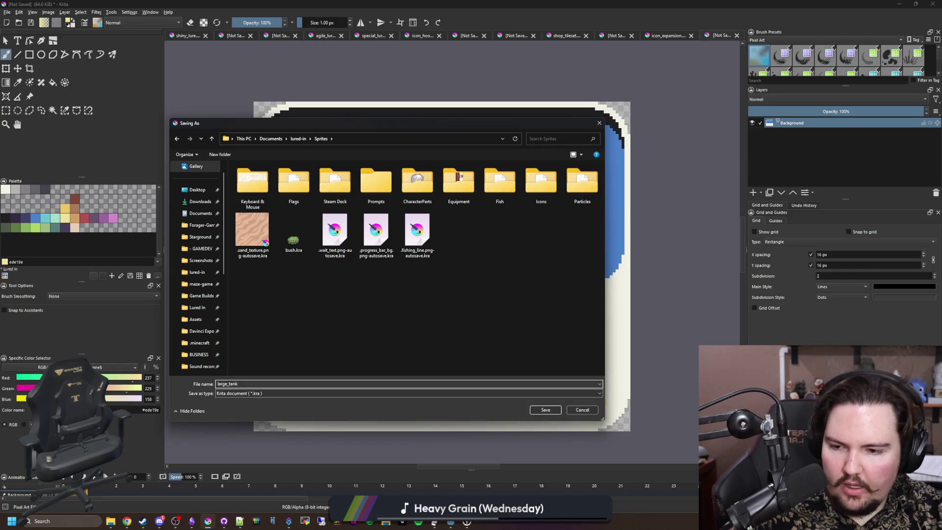
click(419, 392)
click(419, 314)
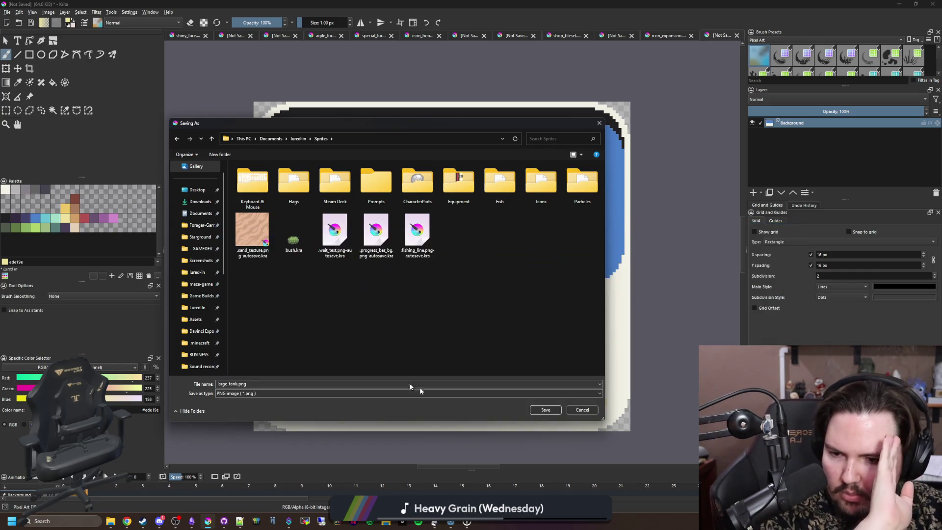
key(Return)
click(510, 326)
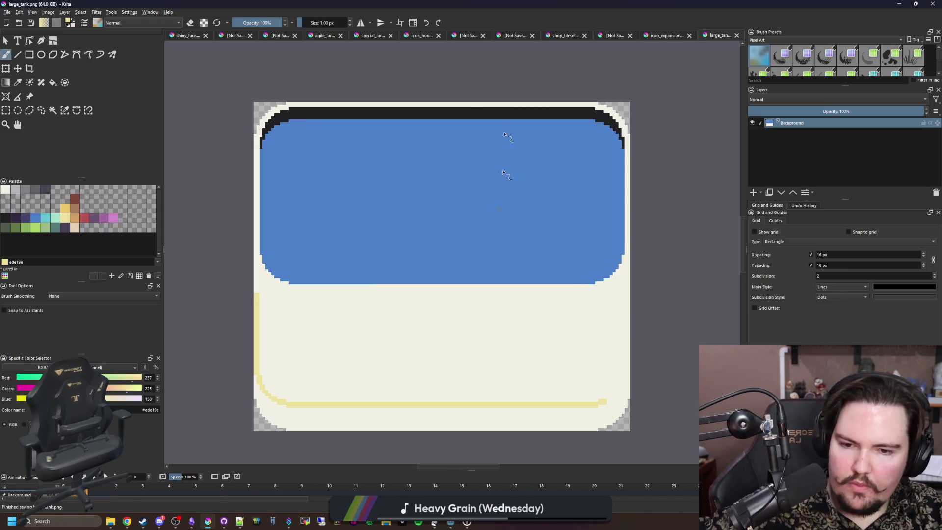
key(alt+Tab)
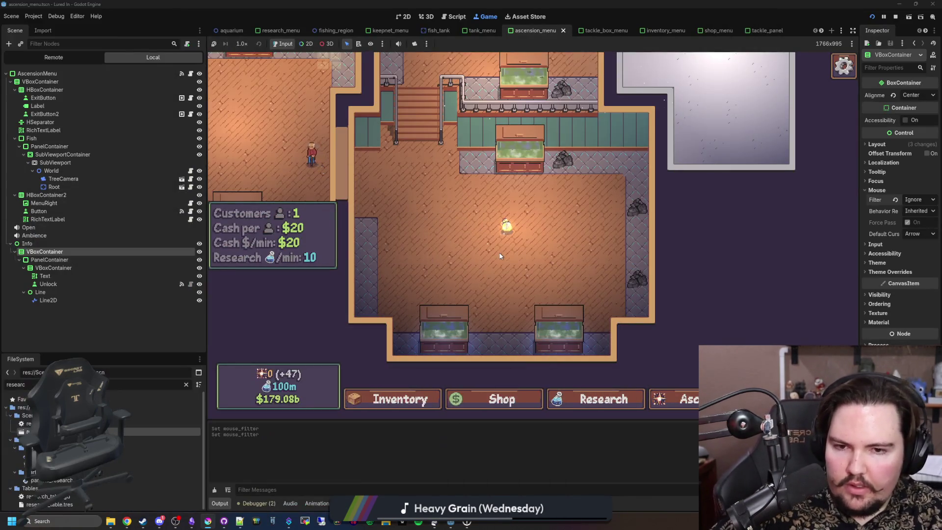
Step: Stop the game with F8, filter files for 'tank', open fish_tank.tscn and save it
key(F8)
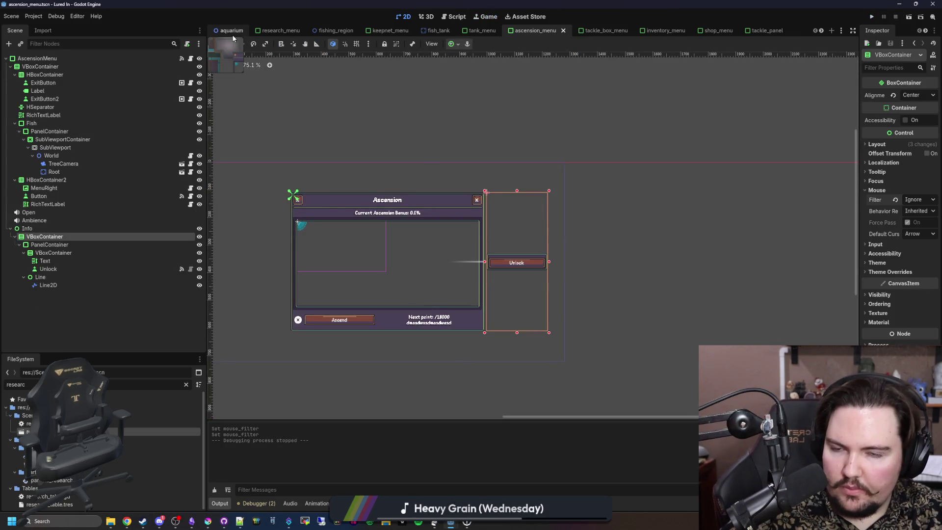
key(ctrl+s)
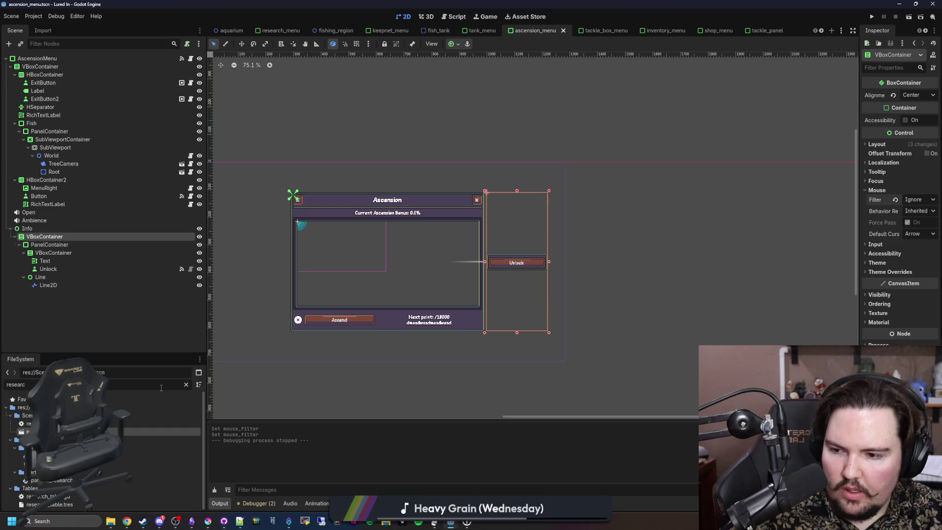
click(187, 385)
text(tank)
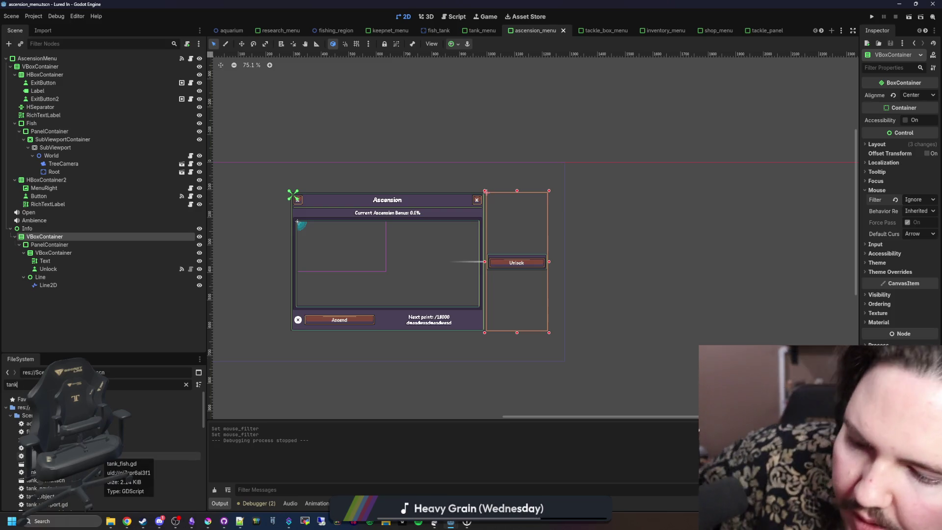
double_click(101, 440)
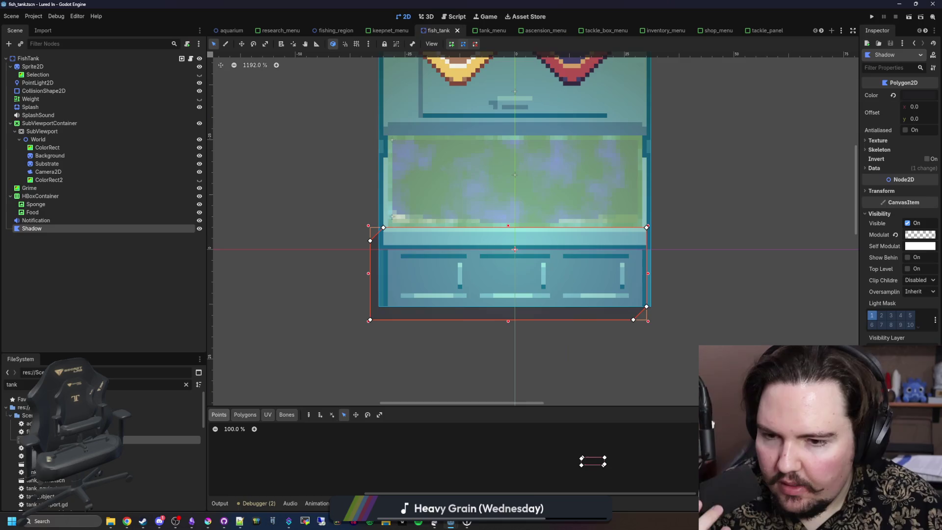
scroll(312, 309, down, 5)
key(ctrl+s)
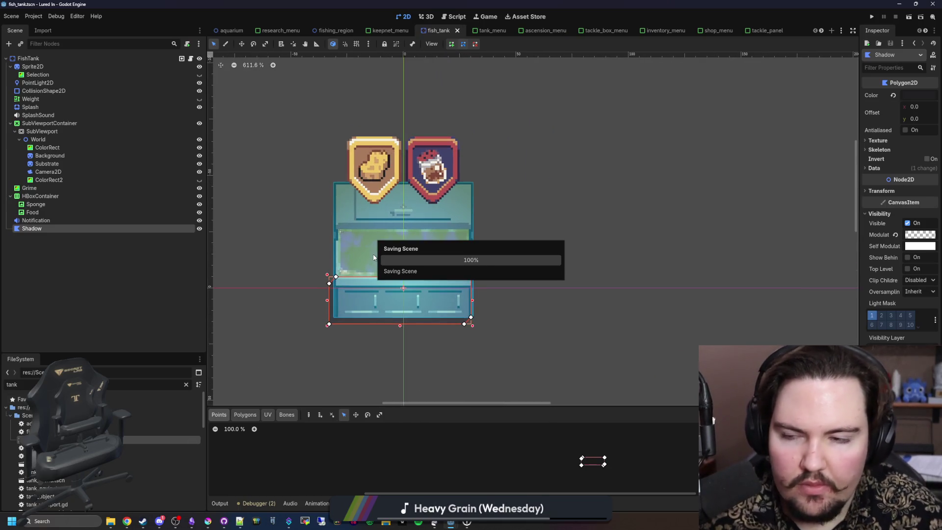
Step: Open the FishTank script and narrow the left docks to widen the code editor
click(191, 58)
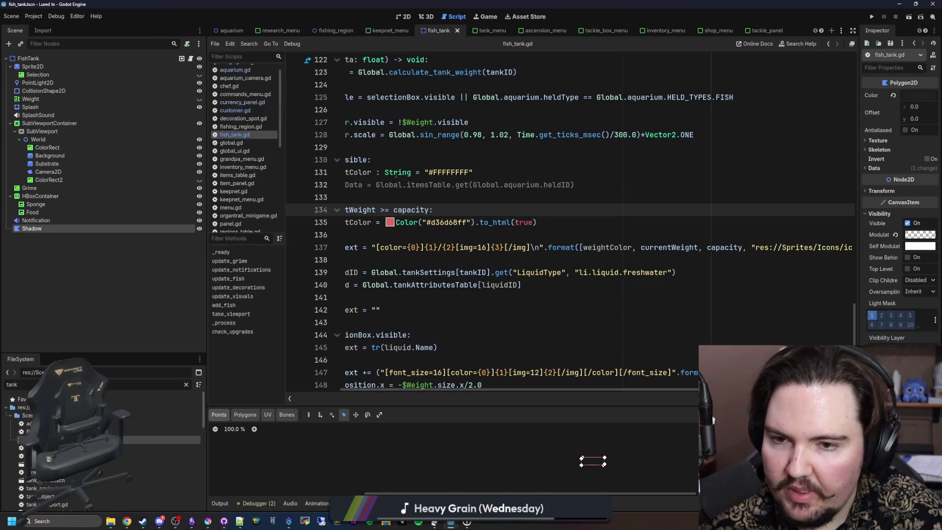
scroll(531, 278, up, 2)
scroll(531, 279, up, 15)
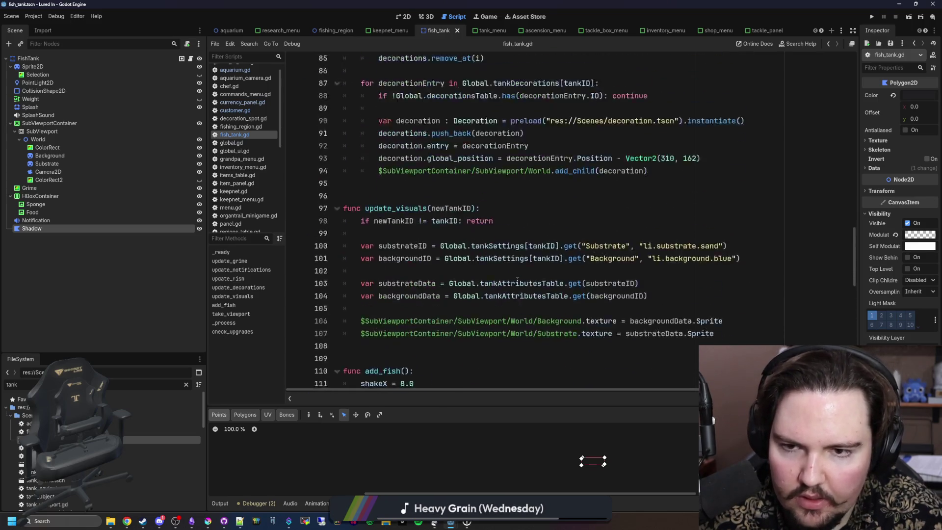
drag(208, 292, 143, 293)
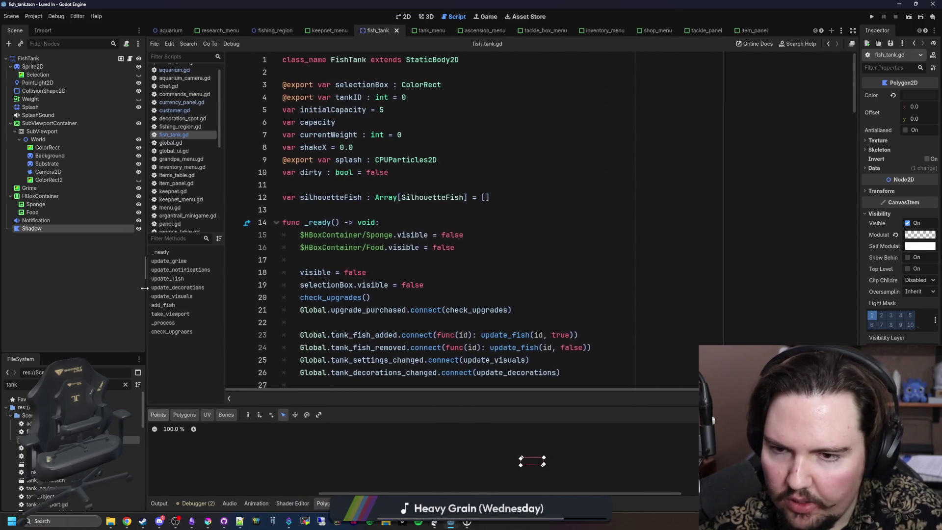
click(357, 254)
key(ctrl+s)
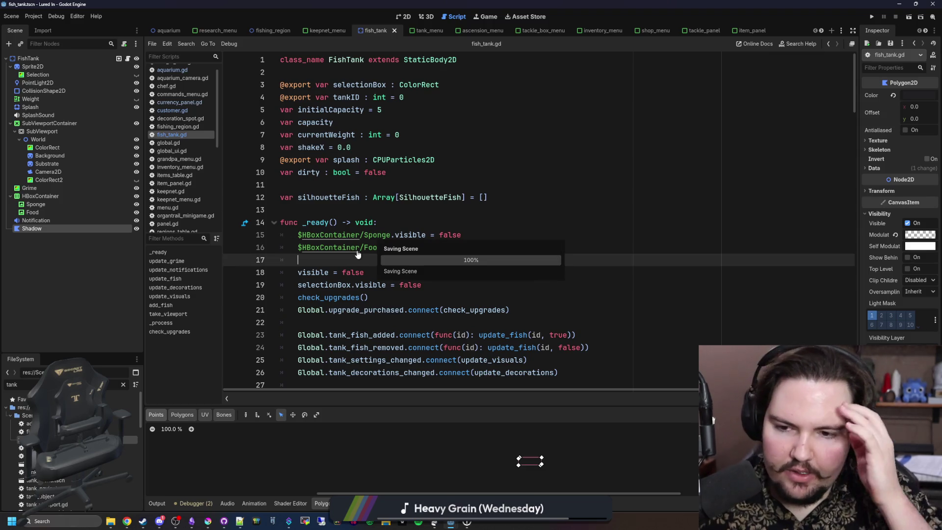
click(382, 215)
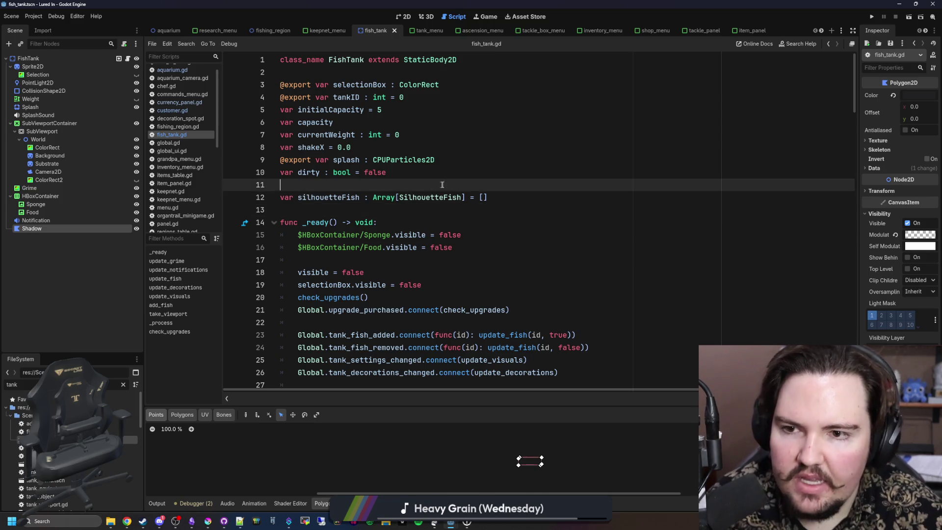
click(415, 98)
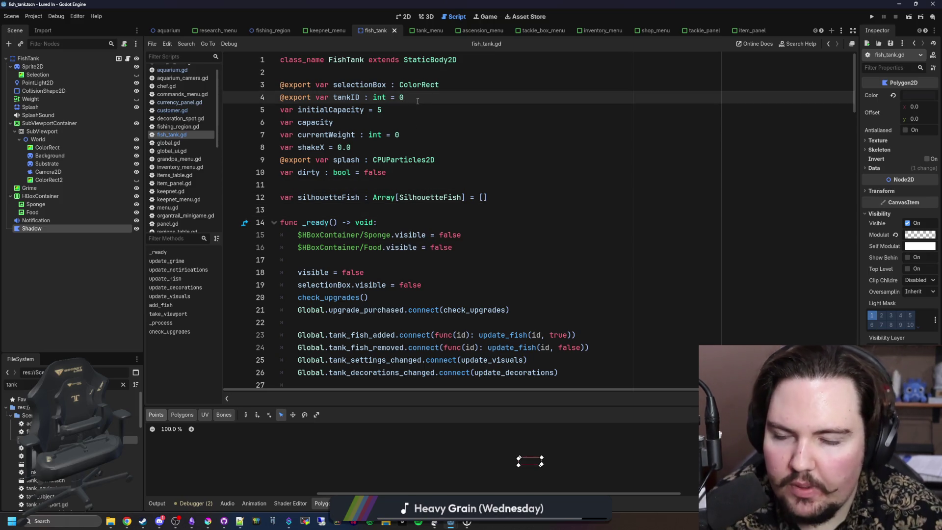
key(Return)
key(Return)
key(Return)
key(Up)
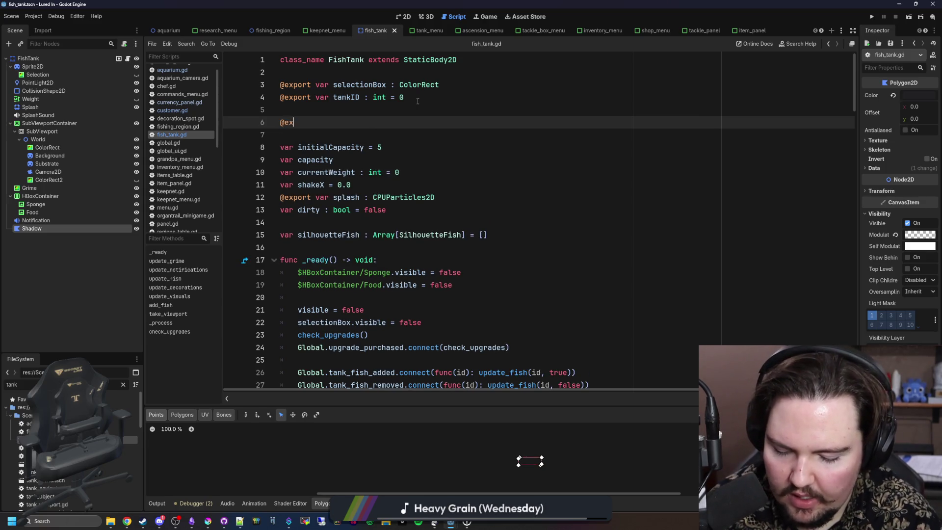
text(port var tankT)
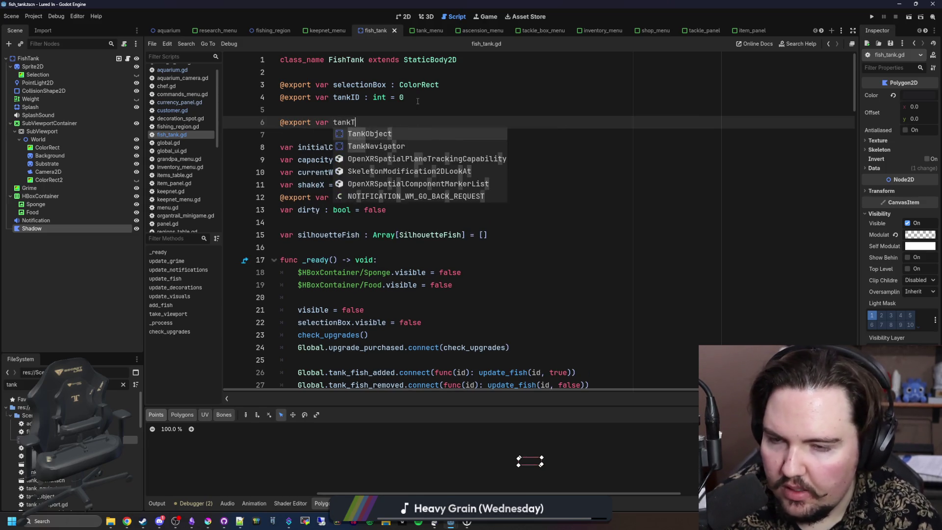
text(ype :)
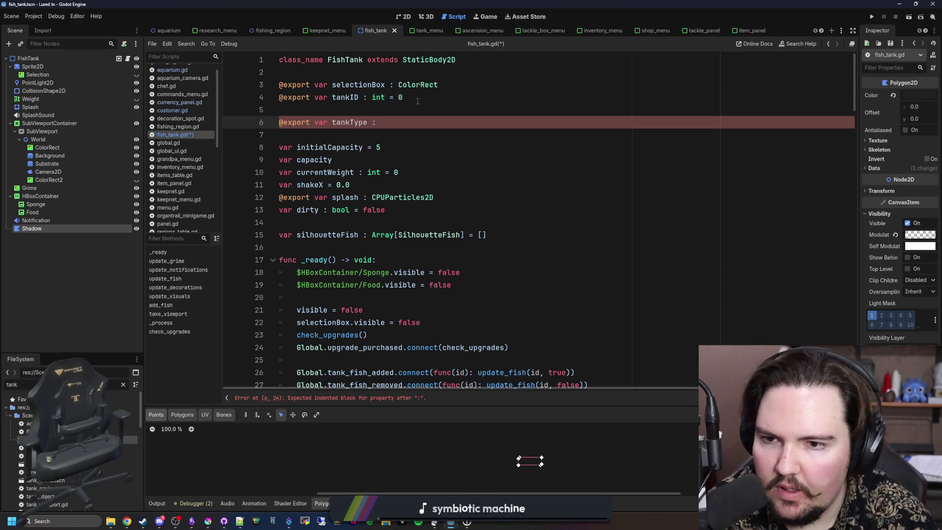
key(Up)
key(Return)
key(Return)
key(Up)
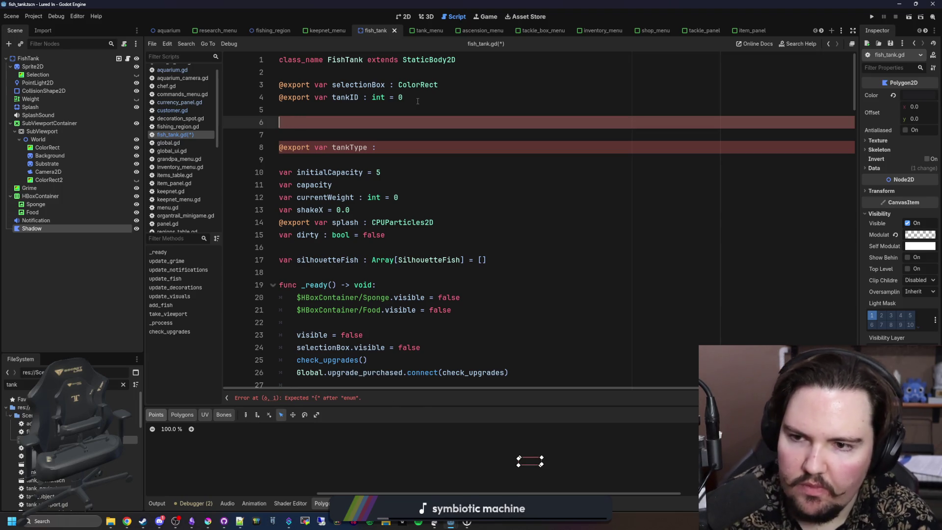
key(BackSpace)
key(BackSpace)
scroll(192, 102, up, 1)
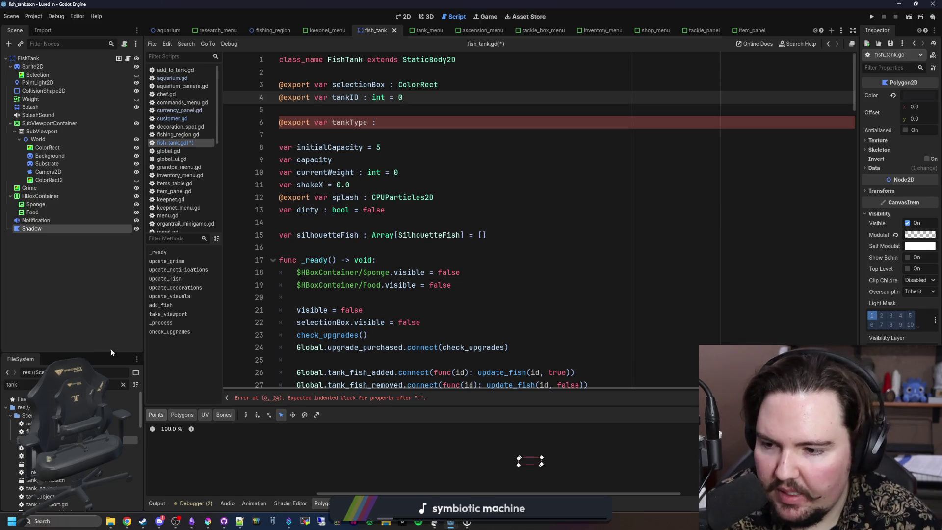
click(123, 385)
Step: Filter for 'GLOB', open global.gd, add 'enum TANK_TYPES{NORMAL, BIG}' on line 21, and save
text(GLOB)
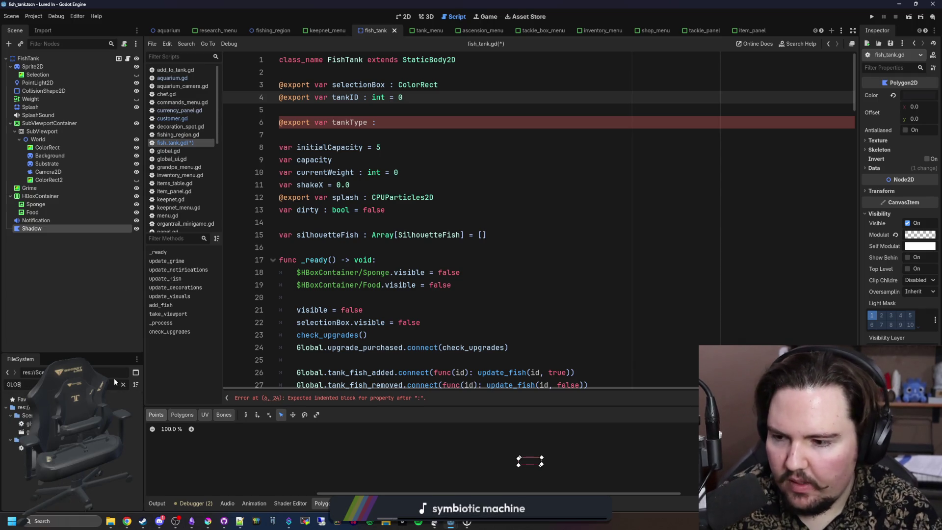
double_click(35, 447)
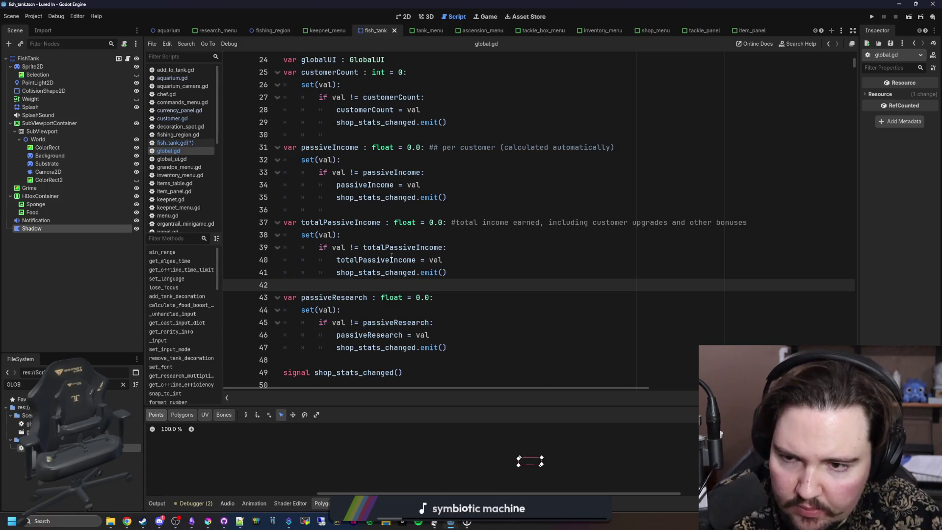
scroll(391, 256, up, 6)
click(356, 236)
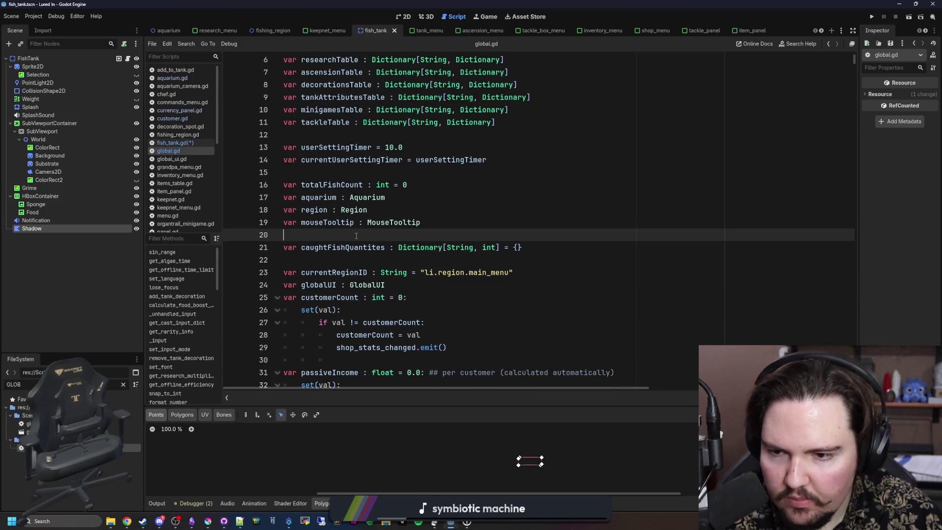
key(Return)
key(Return)
key(Up)
text(enum TANK)
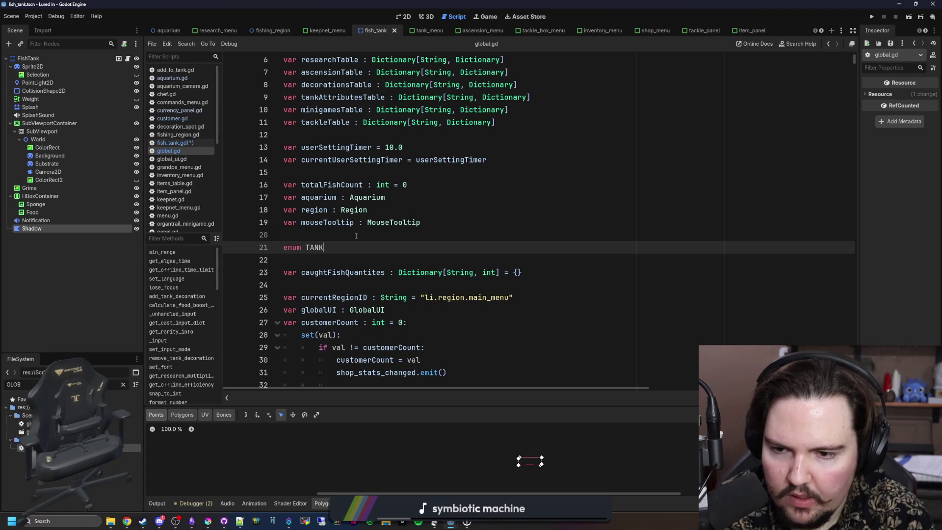
text(_TYPES{)
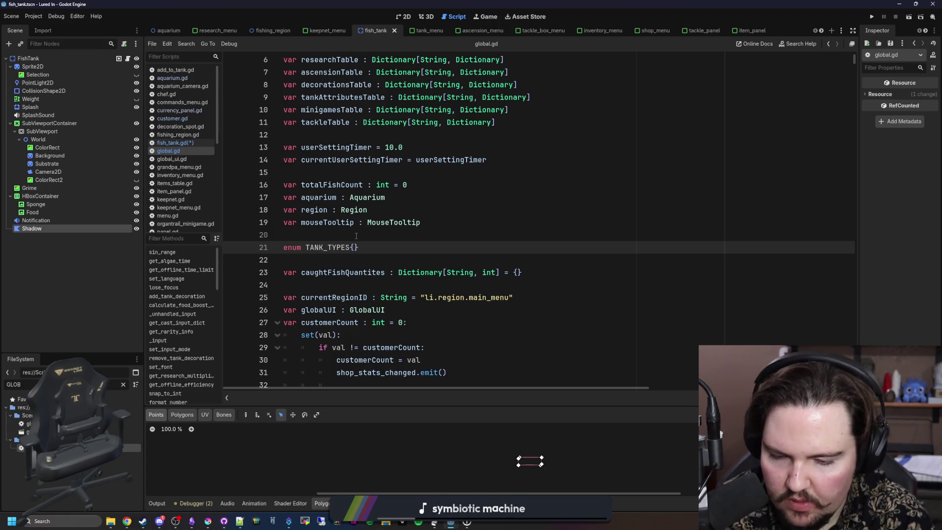
text(NORMAL, BIG)
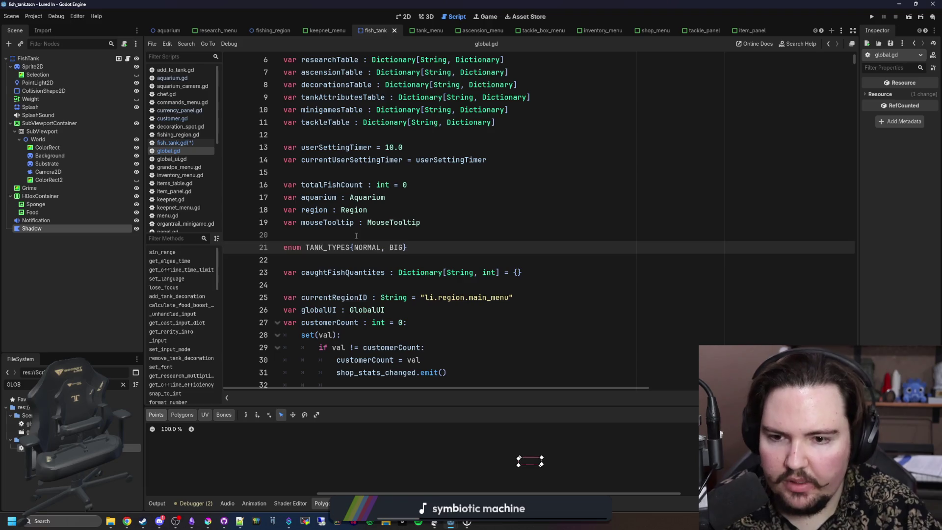
click(356, 236)
key(ctrl+s)
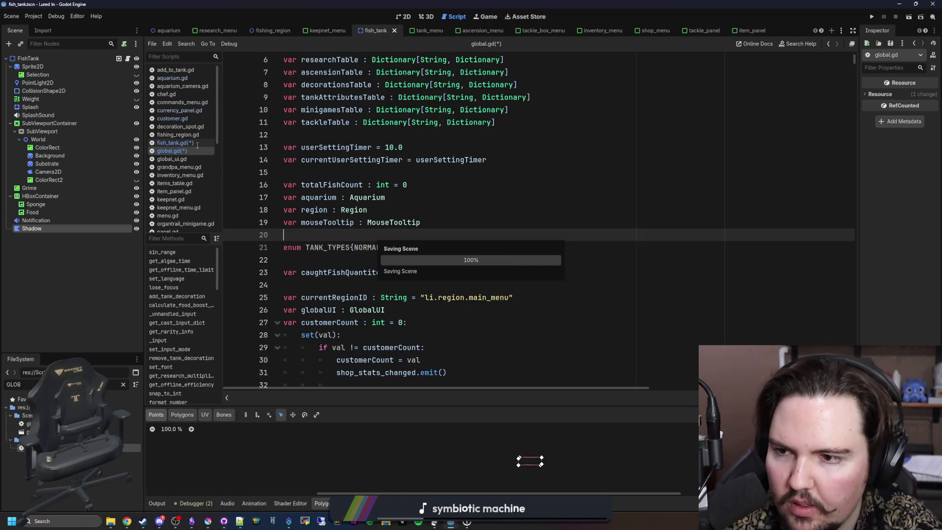
click(196, 142)
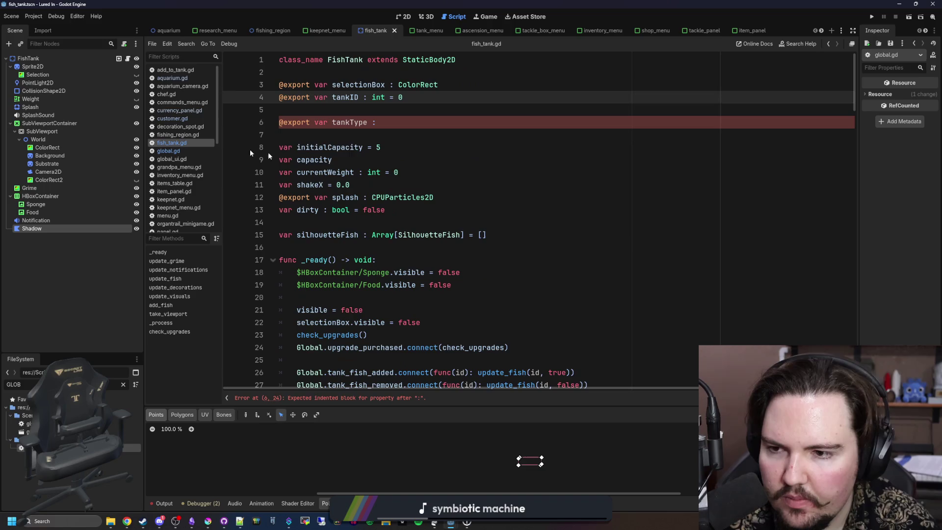
click(387, 122)
text(obal.TANK_TYPES)
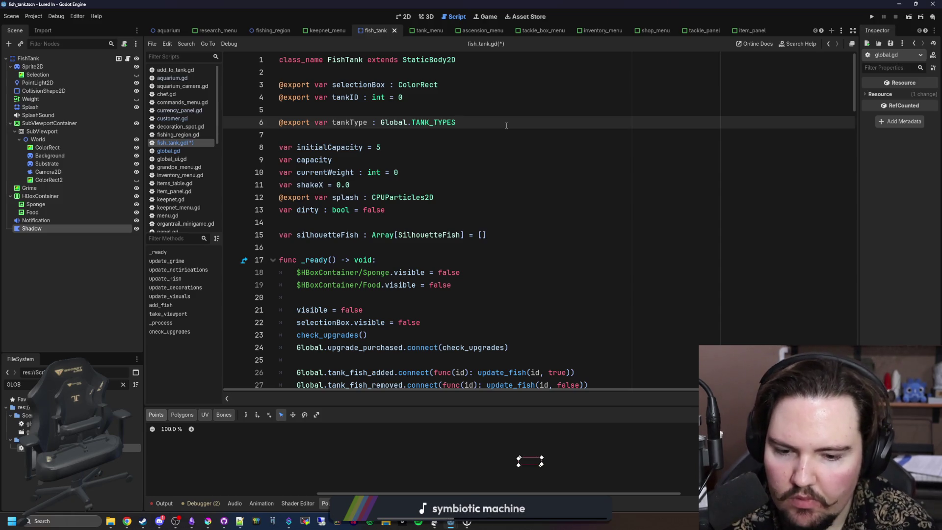
key(ctrl+s)
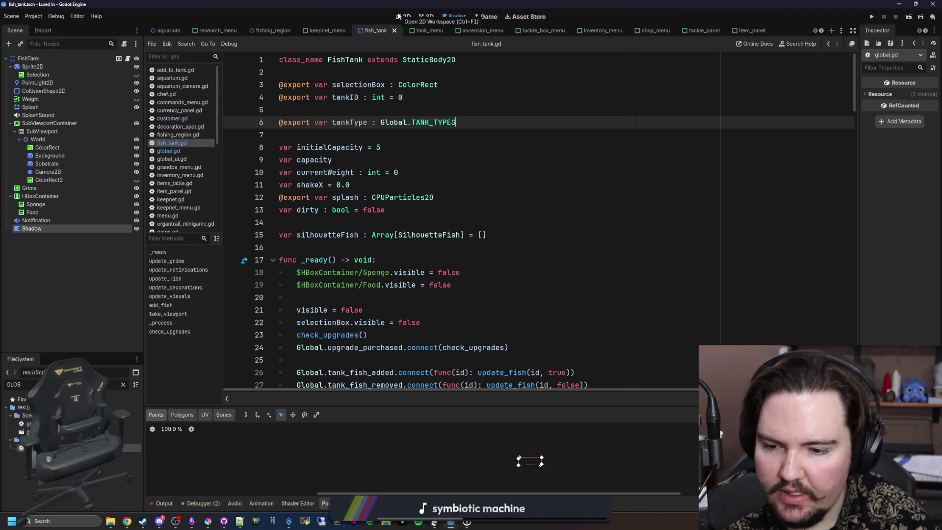
Step: Check the fish tank scene in the 2D view, then reopen the FishTank script
click(398, 17)
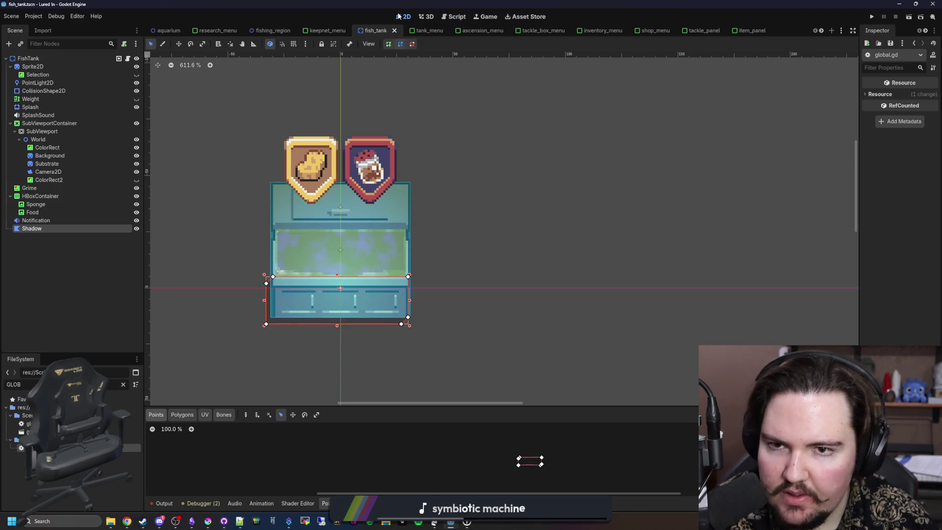
click(127, 59)
click(446, 182)
key(ctrl+s)
scroll(445, 183, down, 7)
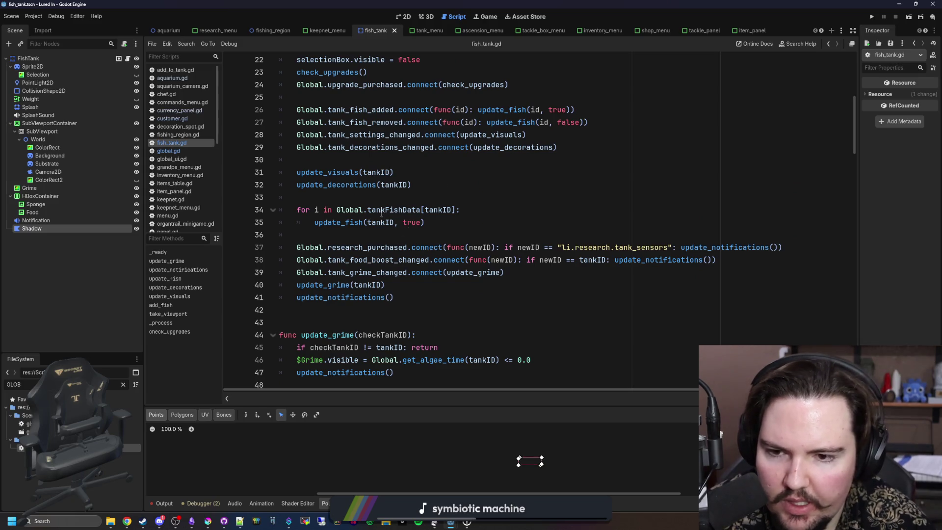
drag(381, 213, 393, 224)
double_click(438, 209)
click(417, 197)
Step: Look through the rest of fish_tank.gd and save the script
scroll(417, 196, down, 2)
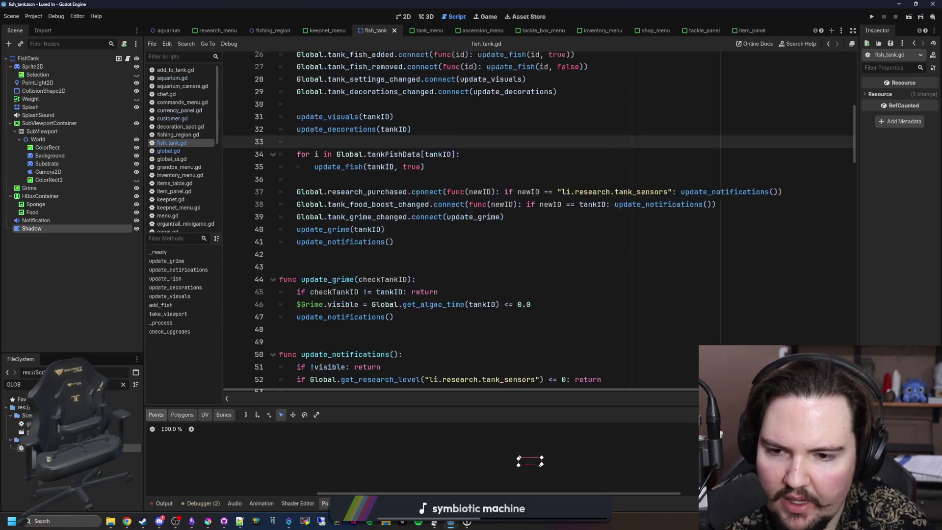
scroll(417, 194, down, 2)
scroll(417, 194, down, 13)
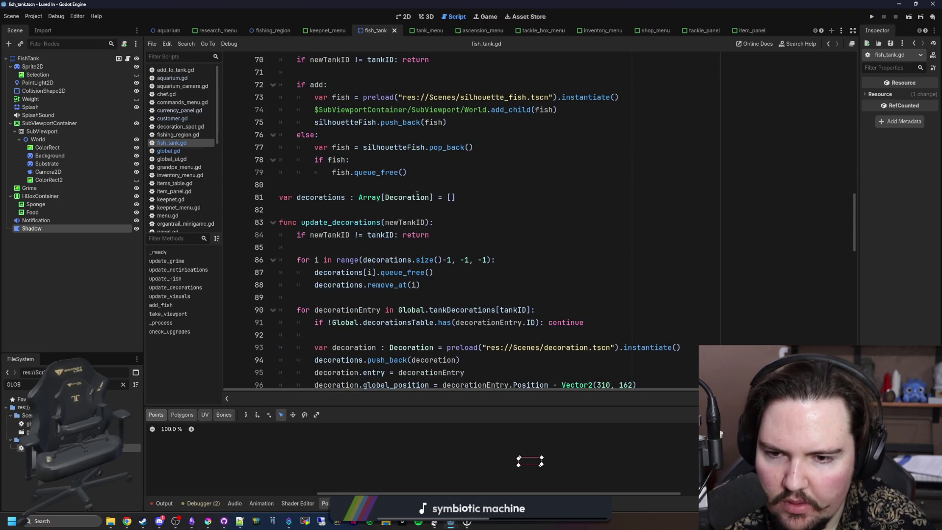
click(420, 186)
key(ctrl+s)
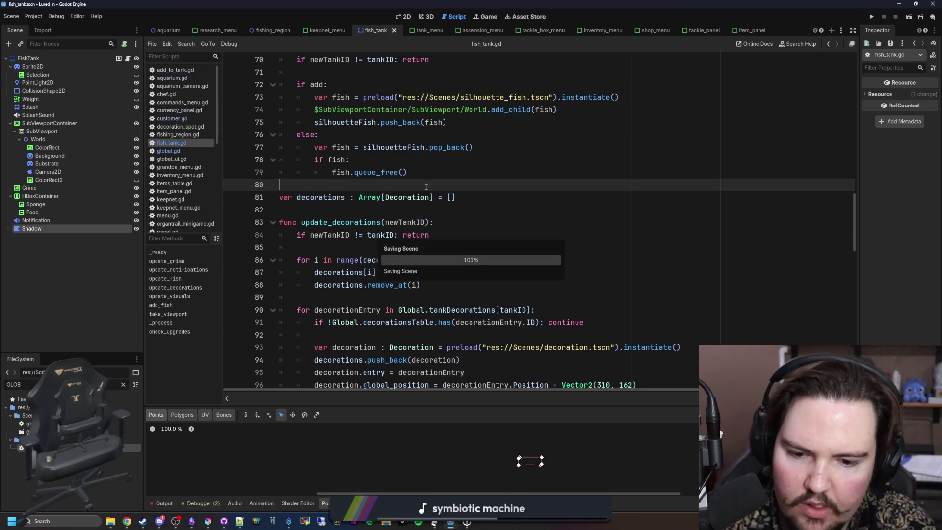
scroll(450, 276, up, 20)
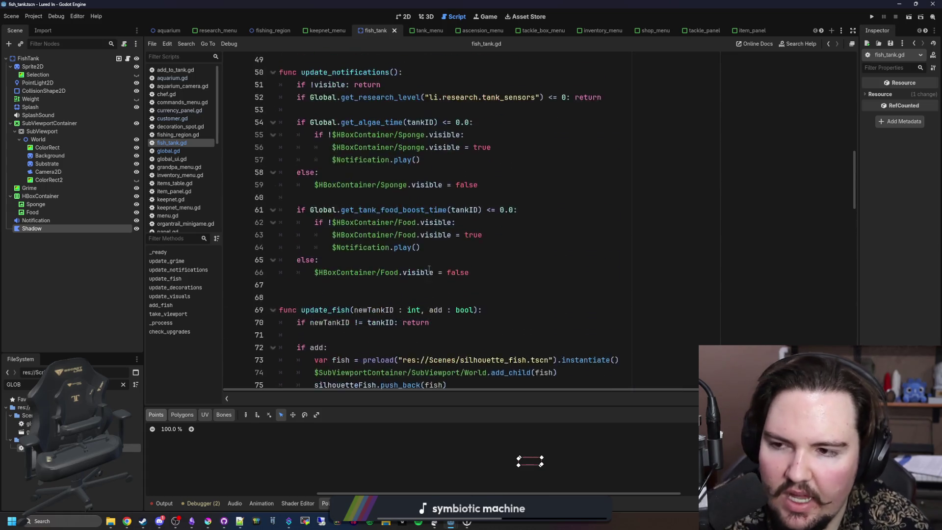
click(317, 249)
key(ctrl+s)
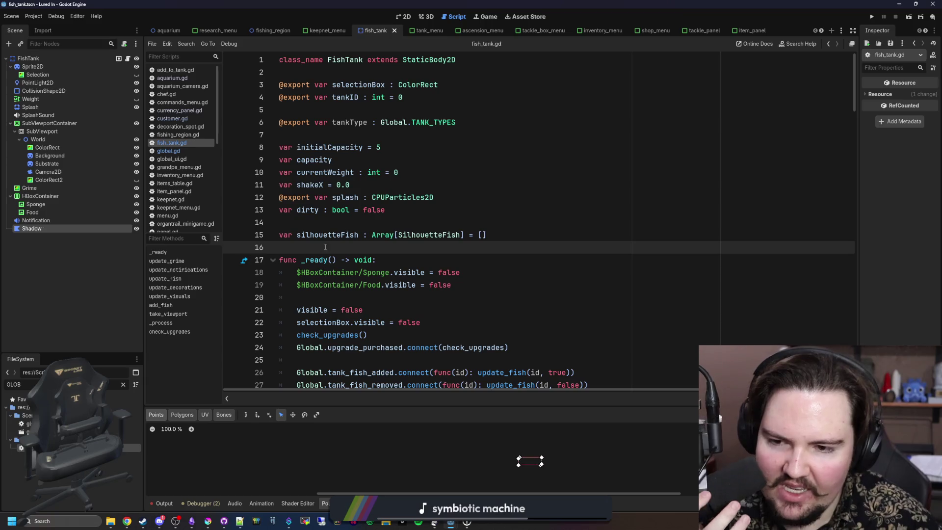
click(364, 226)
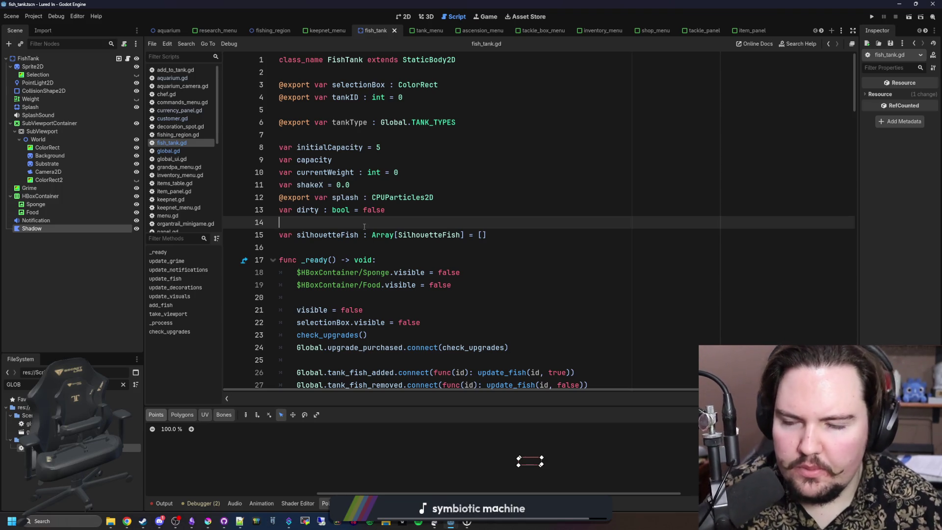
key(ctrl+s)
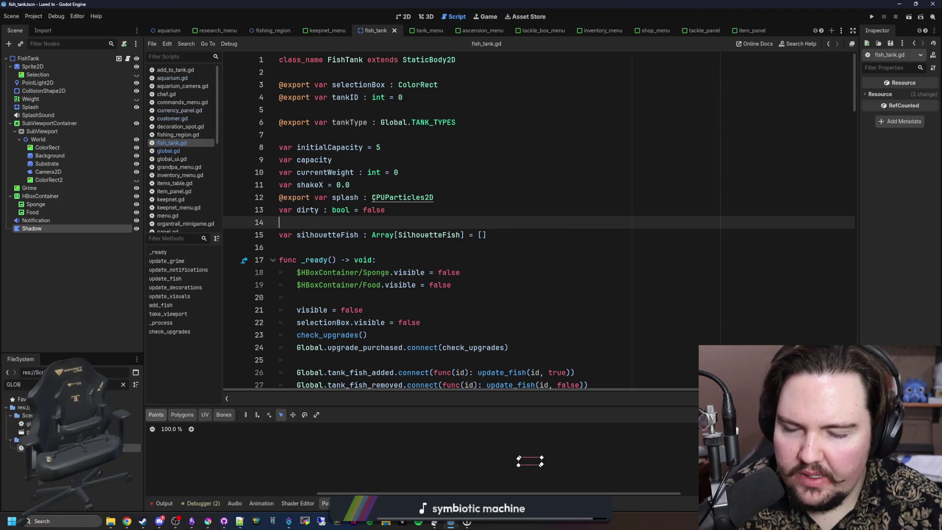
key(ctrl+s)
click(328, 133)
key(ctrl+s)
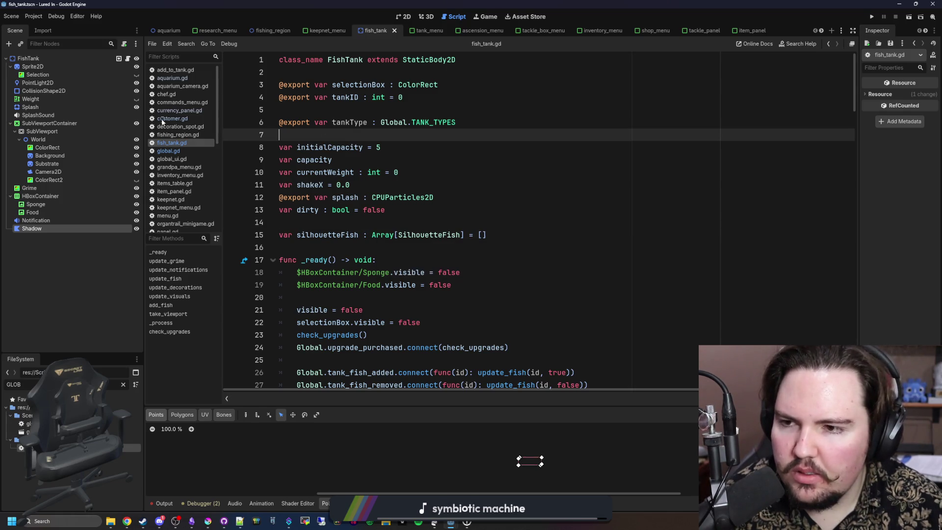
Step: In global.gd, search for 'tankCount' to find the maxTankCount line
click(171, 153)
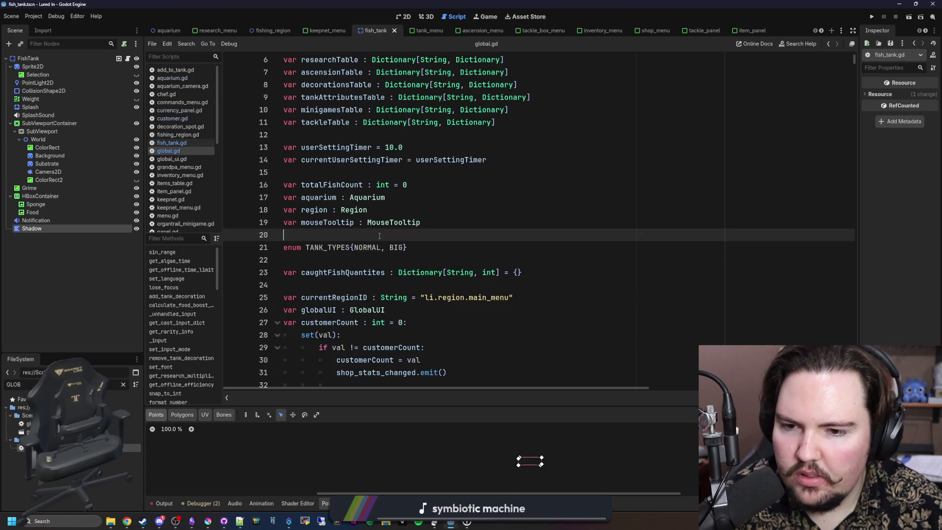
key(ctrl+s)
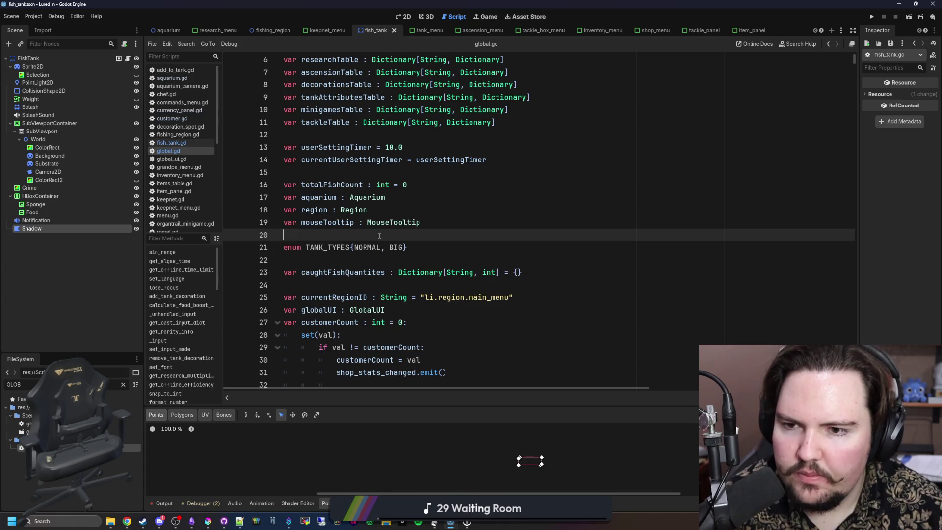
key(ctrl+f)
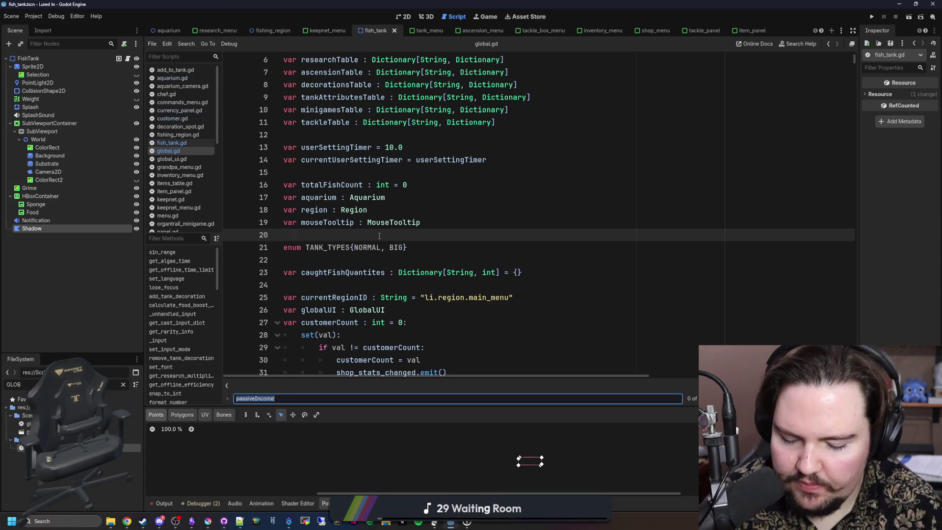
text(tankCount)
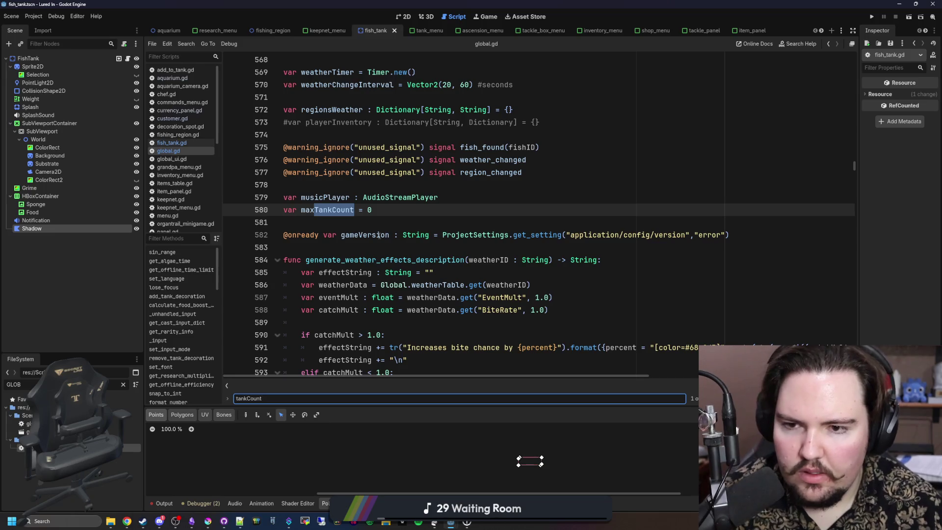
key(Return)
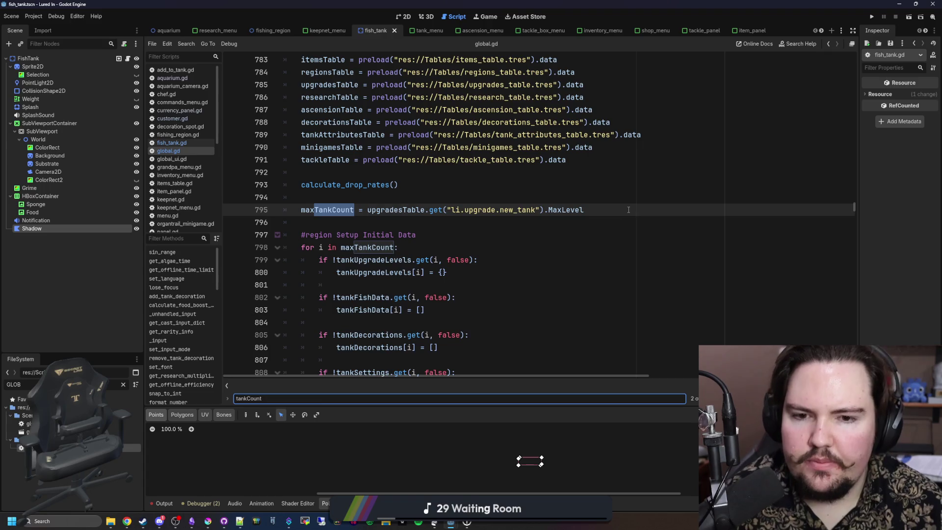
Step: Append '+ upgradesTable.get("li.upgrade.large_tank").MaxLevel' to maxTankCount on line 795 and save
drag(628, 209, 368, 212)
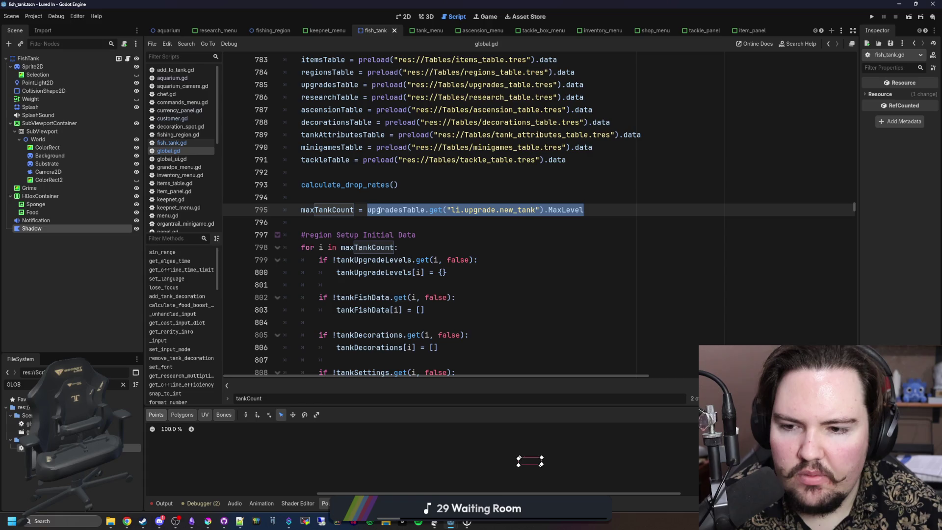
key(ctrl+c)
click(611, 210)
text(+)
key(ctrl+v)
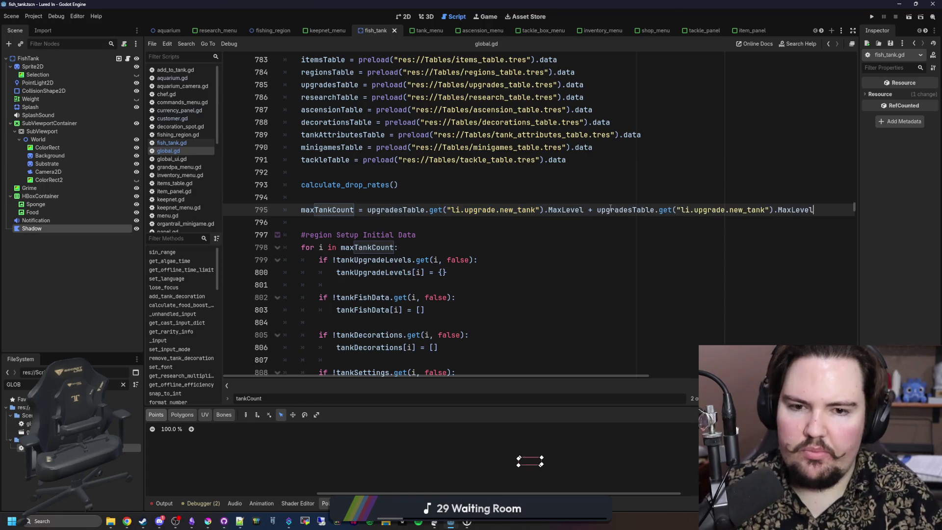
double_click(760, 210)
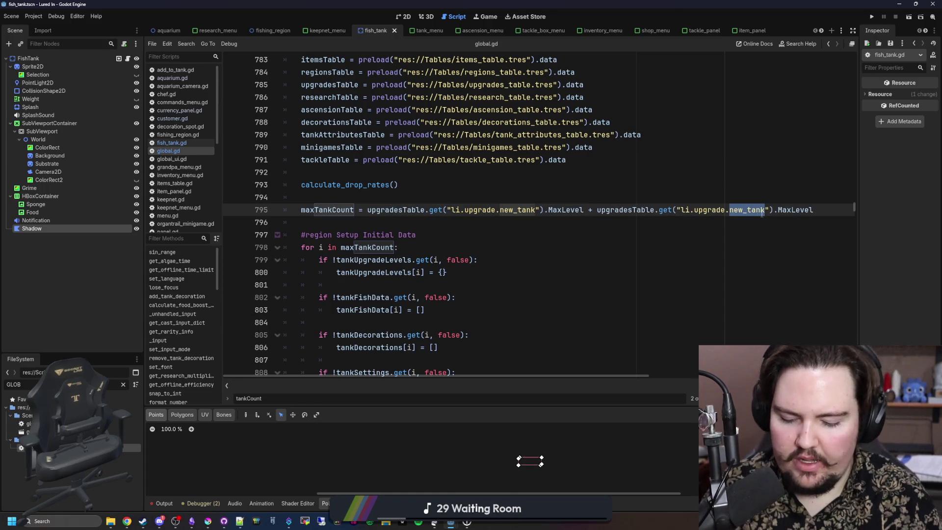
text(large_tank)
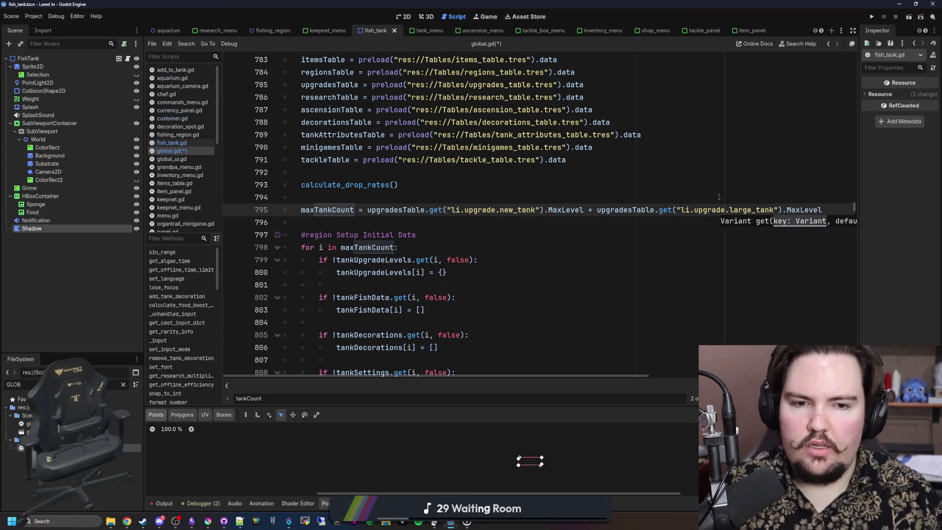
click(714, 196)
key(ctrl+s)
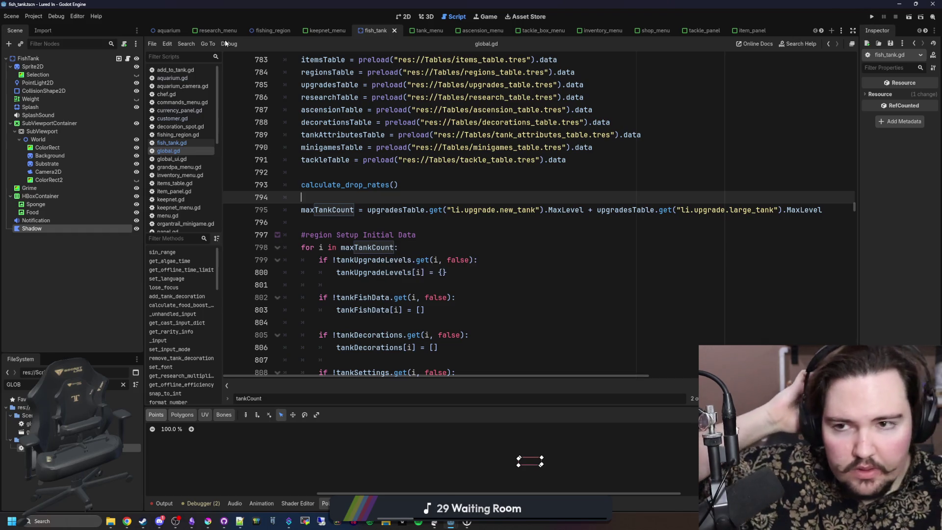
Step: In the aquarium scene's 2D view, add a fish_tank.tscn instance (FishTank7) to the middle room
click(166, 30)
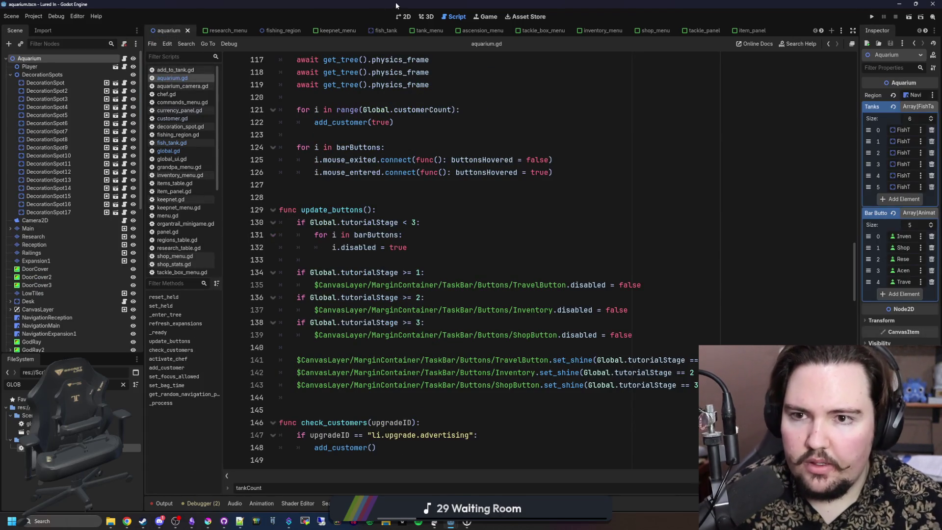
click(403, 16)
scroll(333, 188, up, 4)
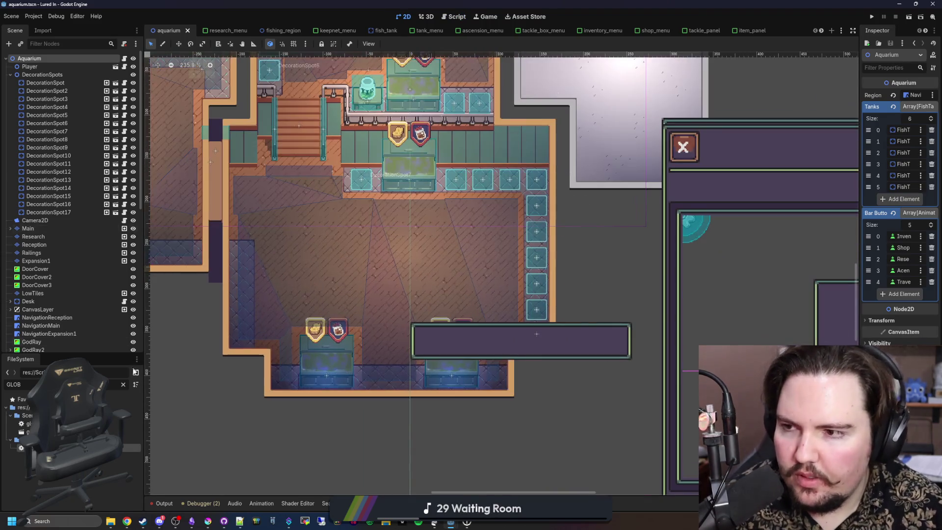
click(123, 384)
text(fish_)
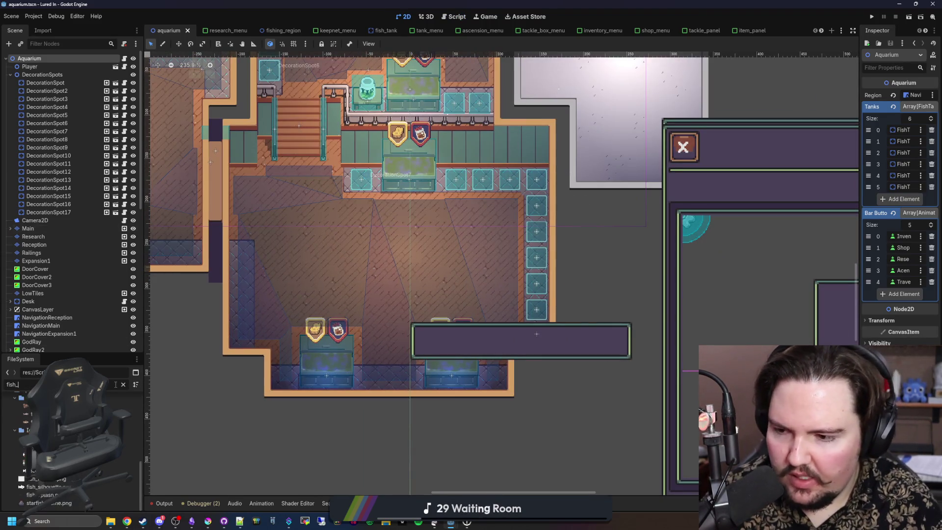
text(ta)
mouse_move(29, 431)
mouse_down()
mouse_move(411, 272)
mouse_move(389, 265)
mouse_up()
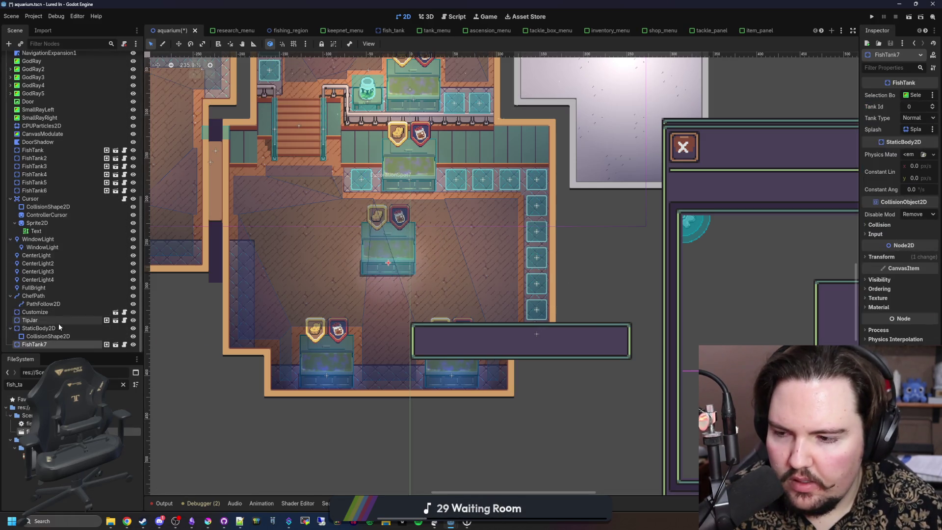
drag(469, 262, 535, 286)
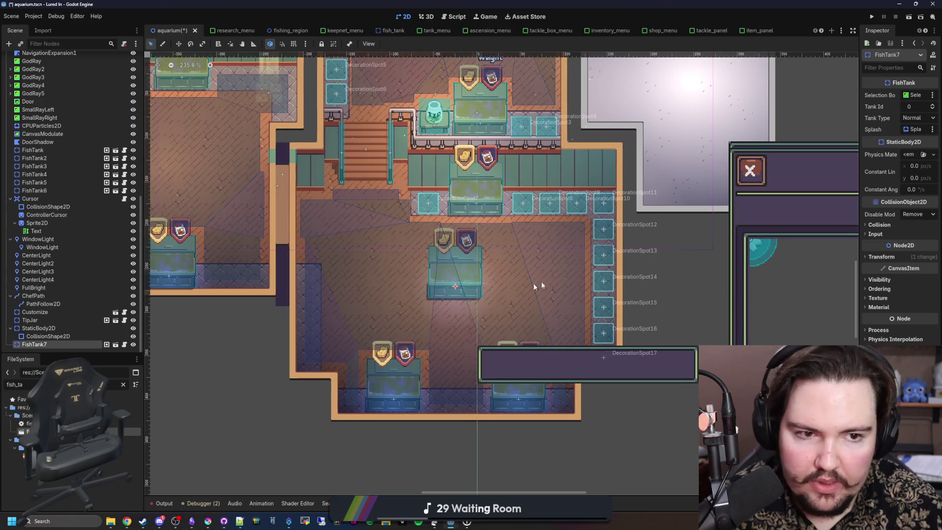
Step: Make FishTank7 a Big tank, duplicate it as FishTank8 in the left room, and save
click(916, 118)
click(922, 141)
scroll(431, 332, down, 4)
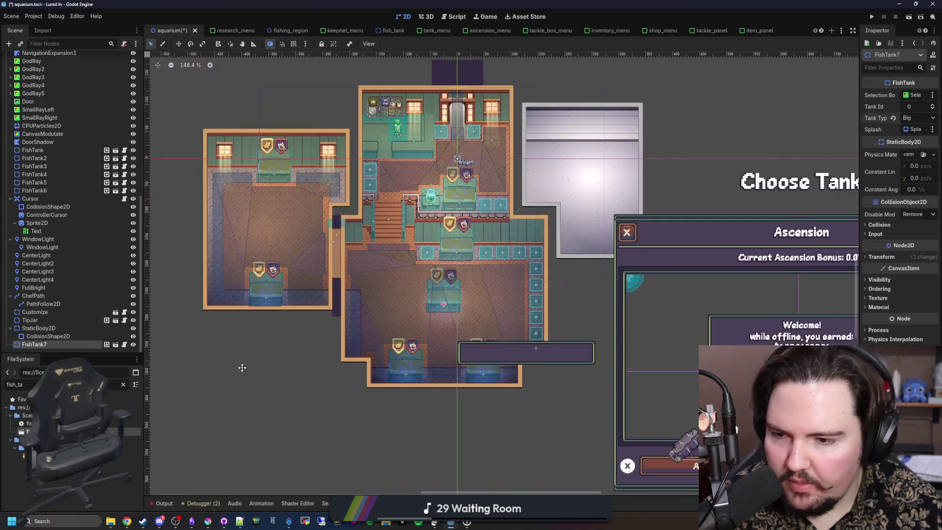
scroll(242, 368, up, 4)
key(ctrl+d)
mouse_move(612, 355)
mouse_down()
mouse_move(315, 275)
mouse_move(332, 246)
mouse_up()
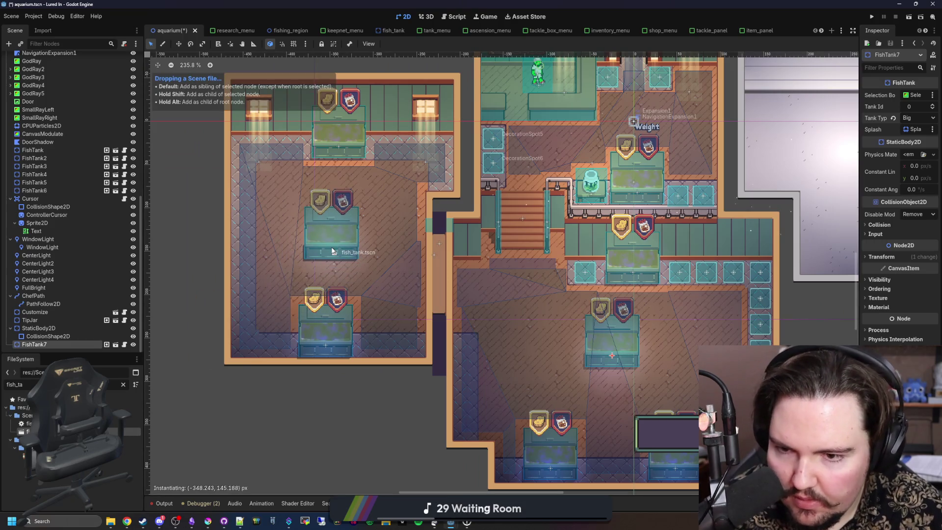
click(916, 118)
click(906, 129)
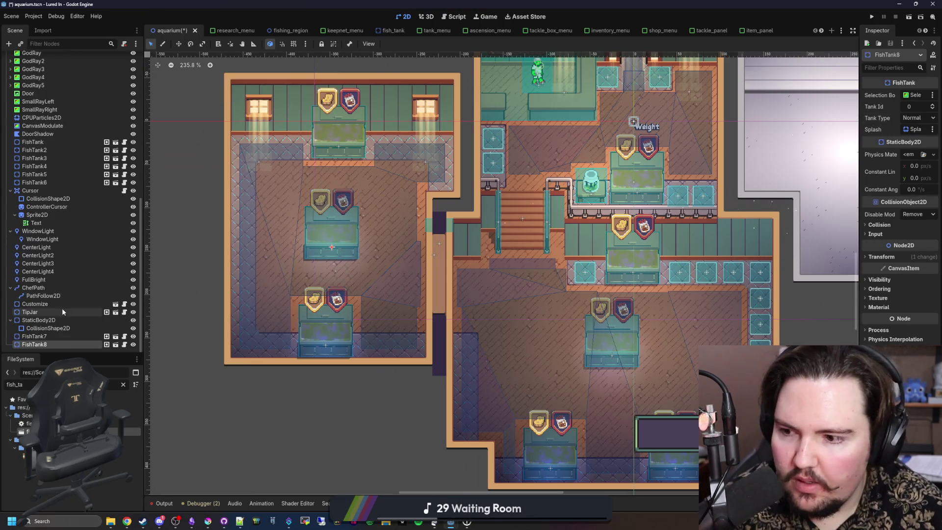
click(39, 336)
click(40, 344)
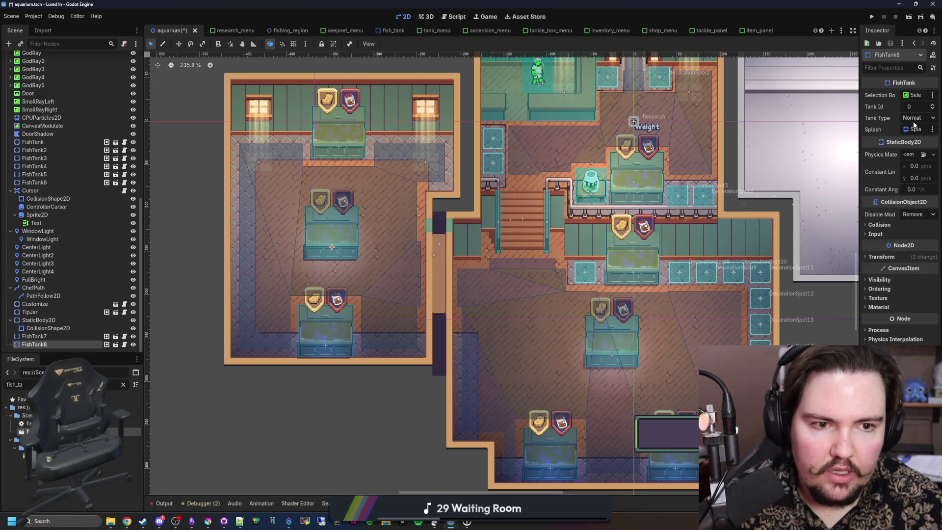
scroll(306, 229, down, 3)
key(ctrl+s)
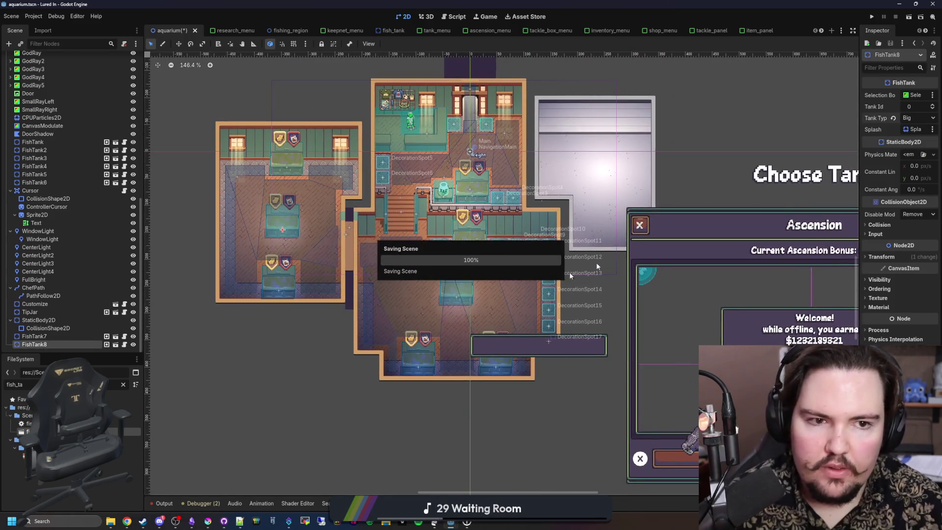
Step: Set the Tank Id values of FishTank7 and FishTank8 to 6 and 7, then save
key(Up)
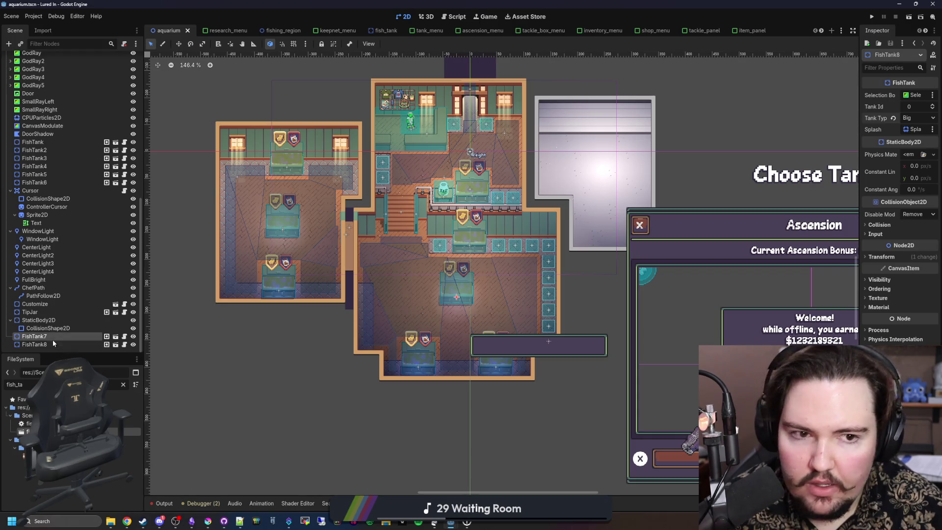
click(917, 107)
text(7)
key(Return)
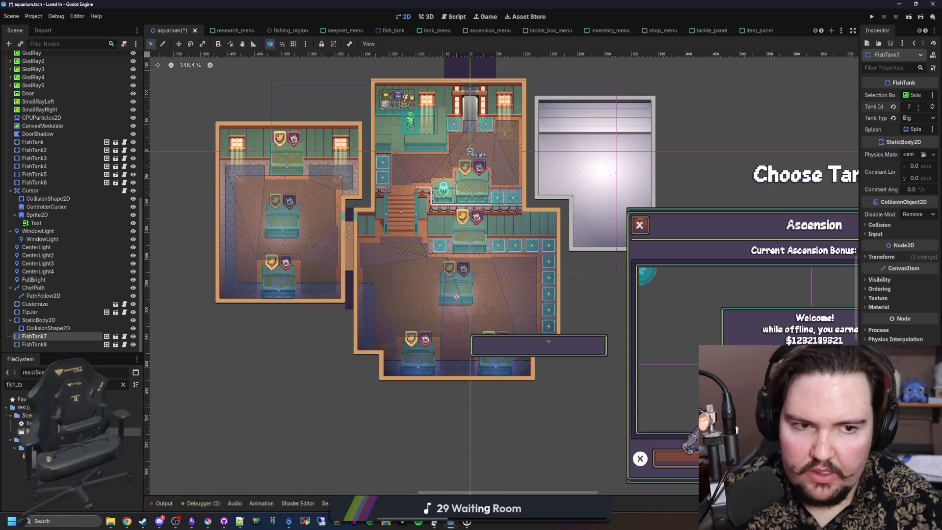
click(62, 186)
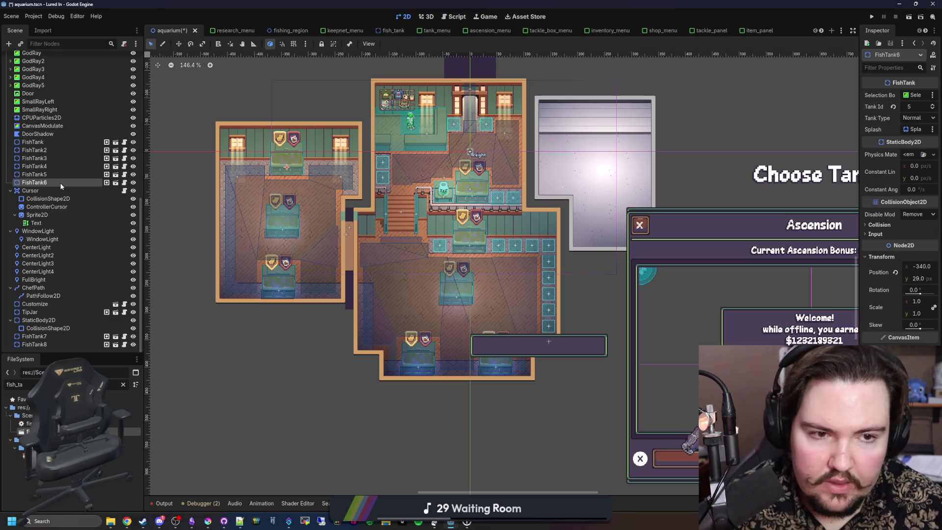
click(55, 337)
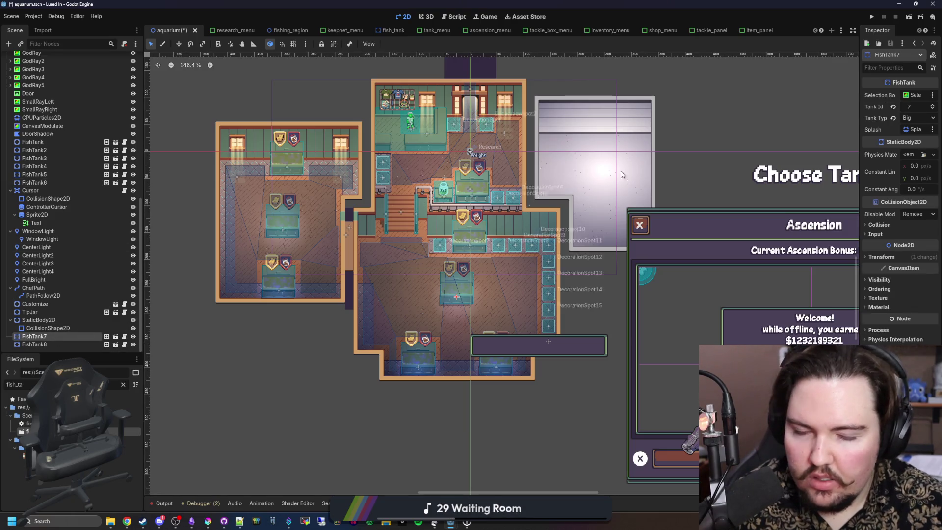
click(917, 112)
text(6)
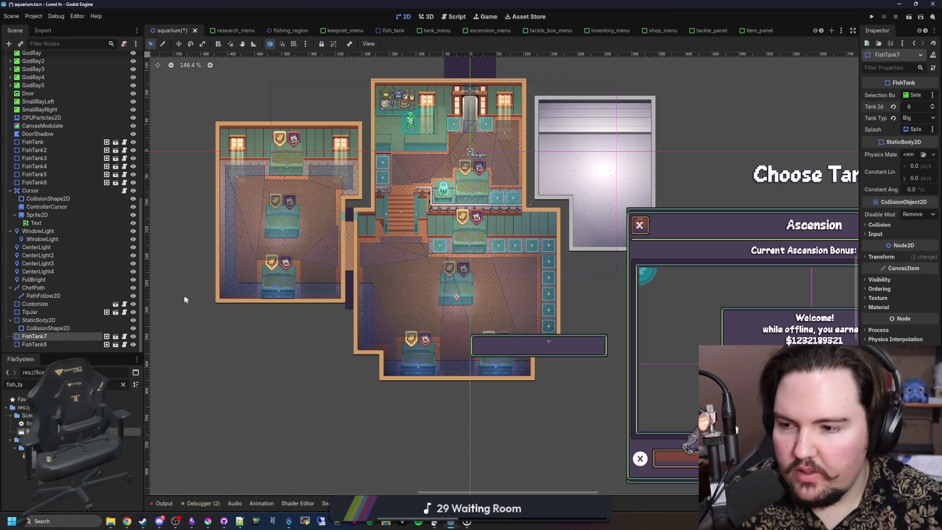
click(34, 344)
click(905, 107)
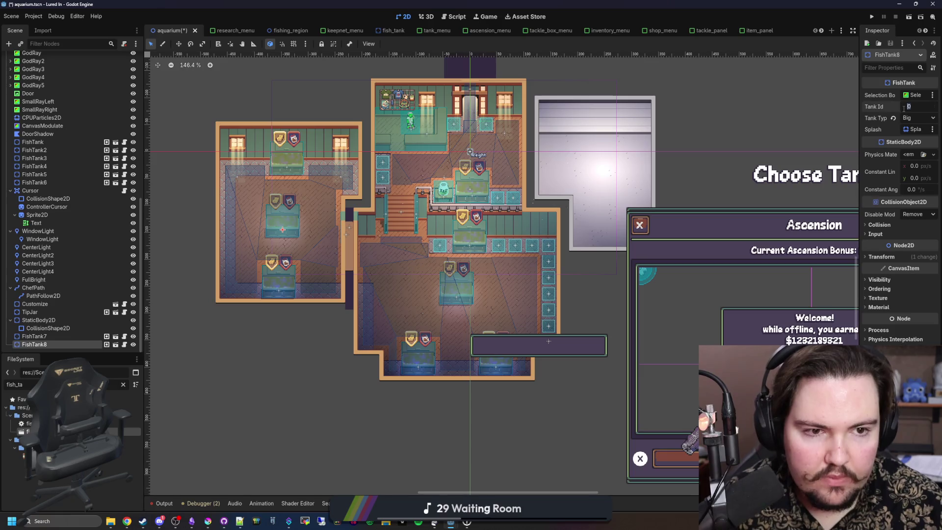
text(7)
click(48, 198)
key(ctrl+s)
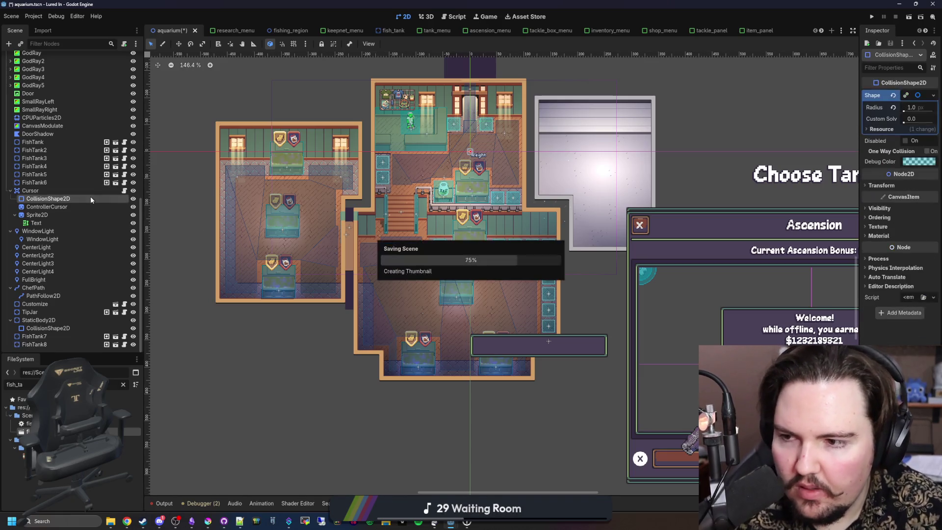
Step: Open FishTank8's fish tank scene for editing
scroll(423, 328, up, 4)
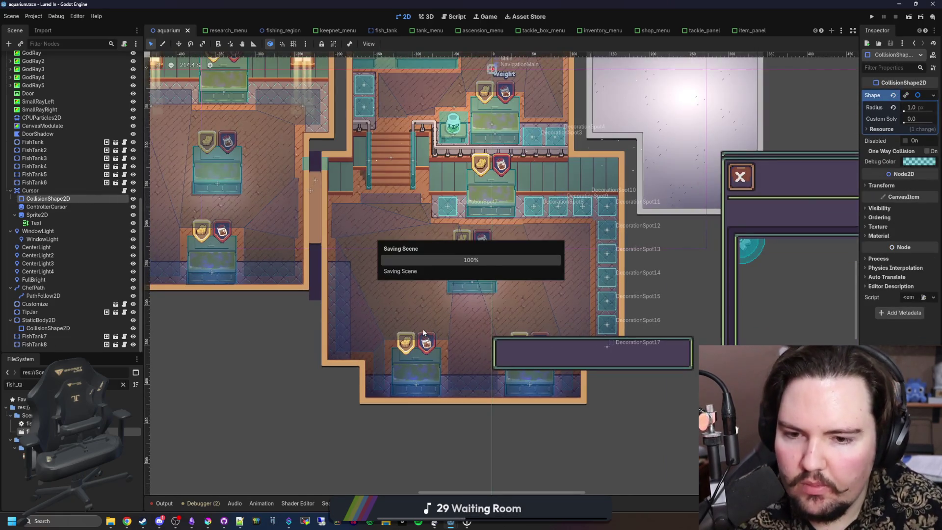
click(47, 345)
click(115, 345)
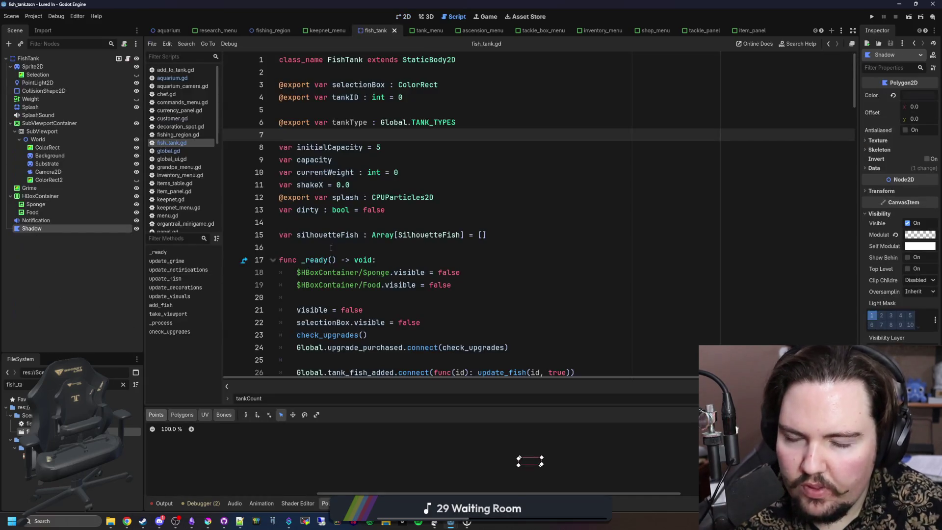
Step: Inspect the fish tank scene in 2D and 3D views, then return to the aquarium scene
click(405, 16)
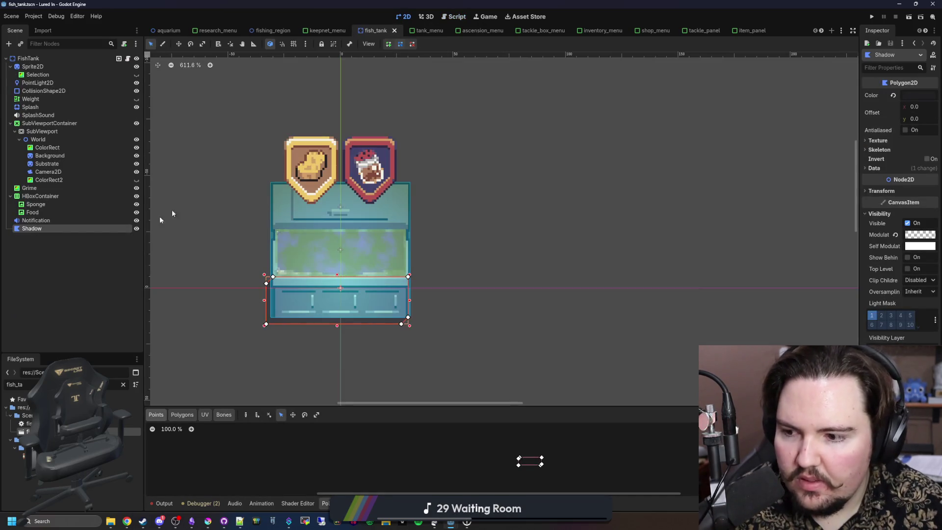
click(420, 16)
click(406, 16)
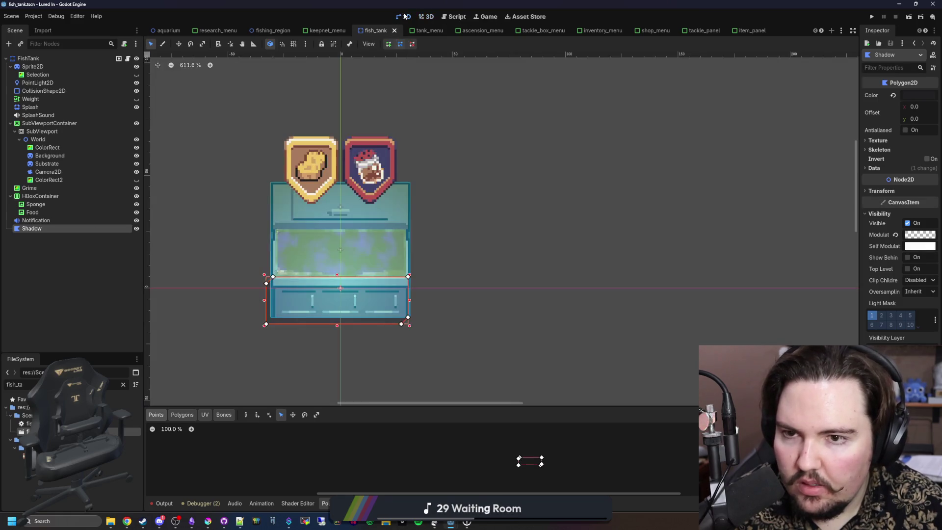
click(421, 17)
click(168, 31)
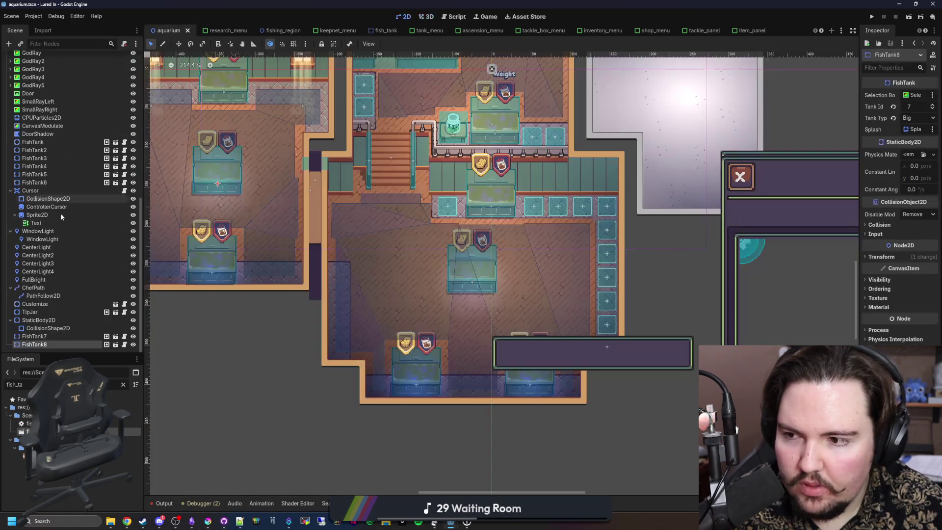
Step: Add a Sprite2D child under FishTank8 and Quick Load large_tank.png as its texture
right_click(51, 346)
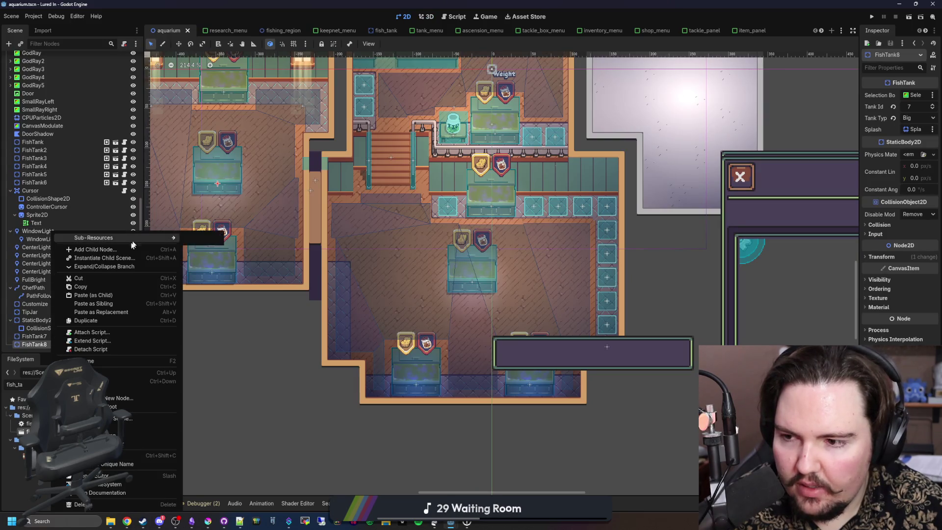
key(Escape)
key(ctrl+a)
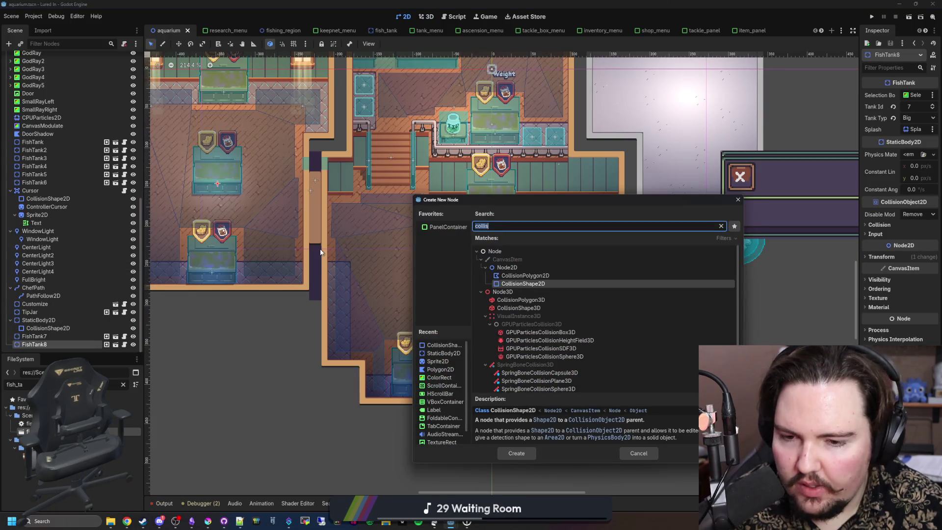
text(sprite)
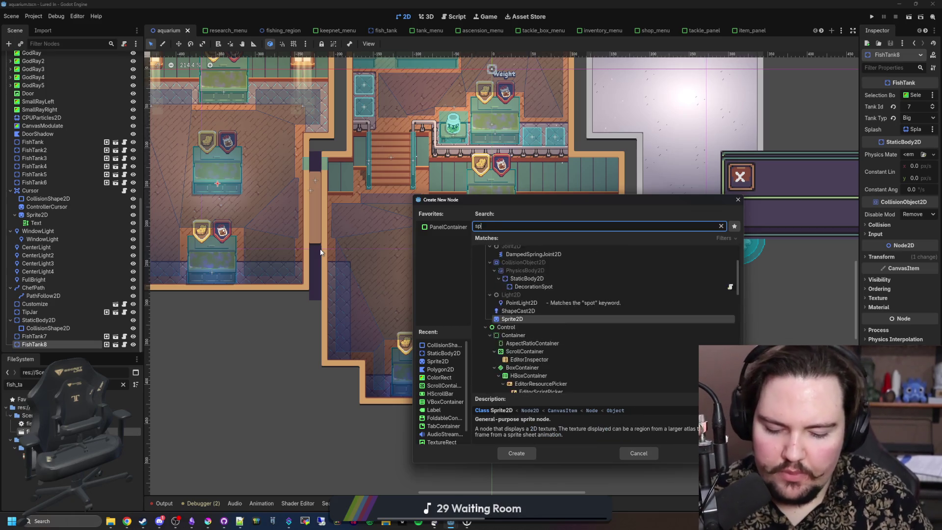
key(Return)
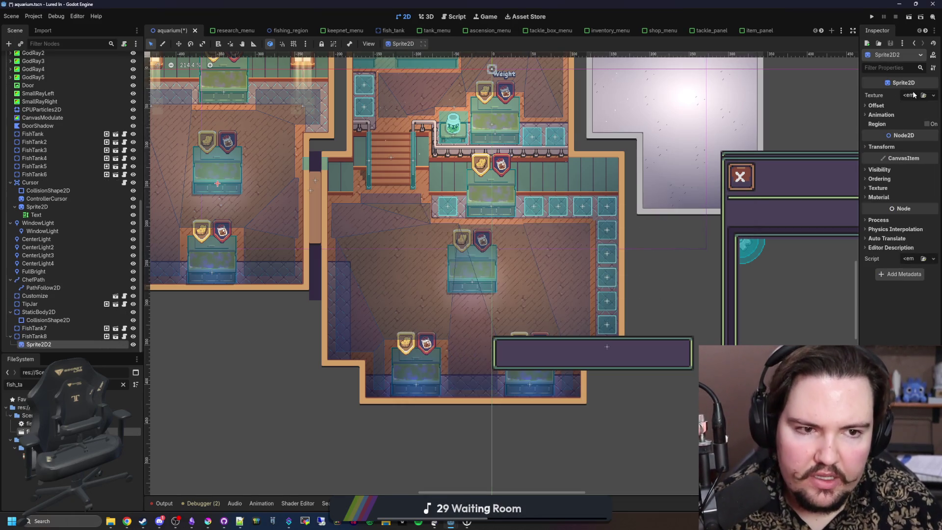
click(908, 95)
click(882, 284)
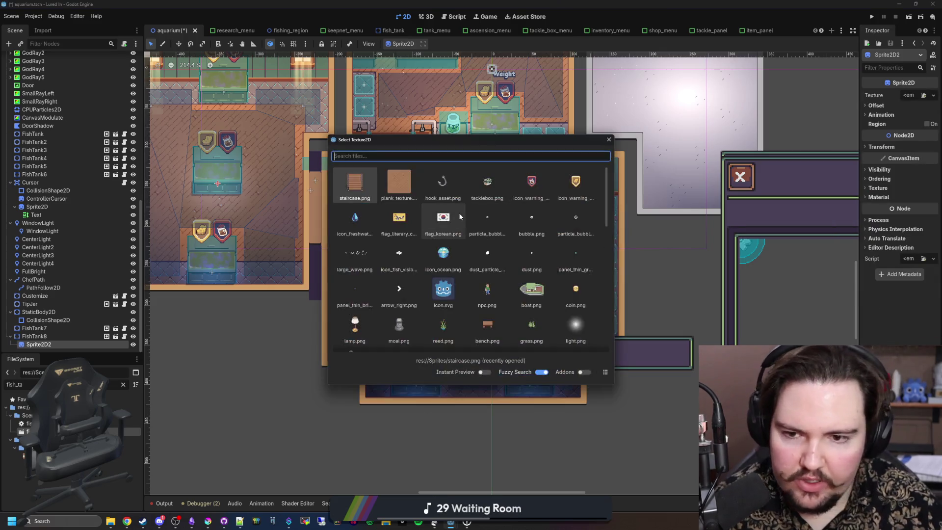
text(large)
double_click(395, 186)
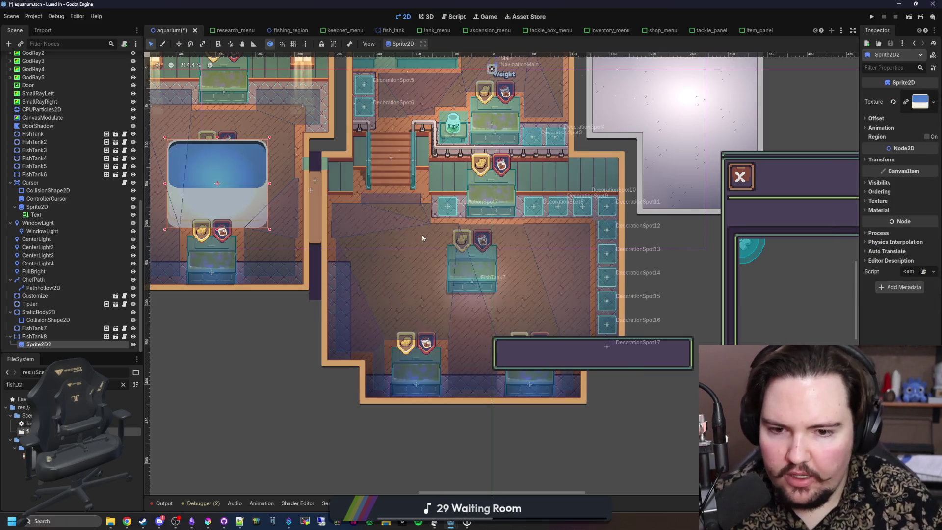
Step: Drag the large tank sprite into place over the left room's floor
scroll(465, 317, up, 3)
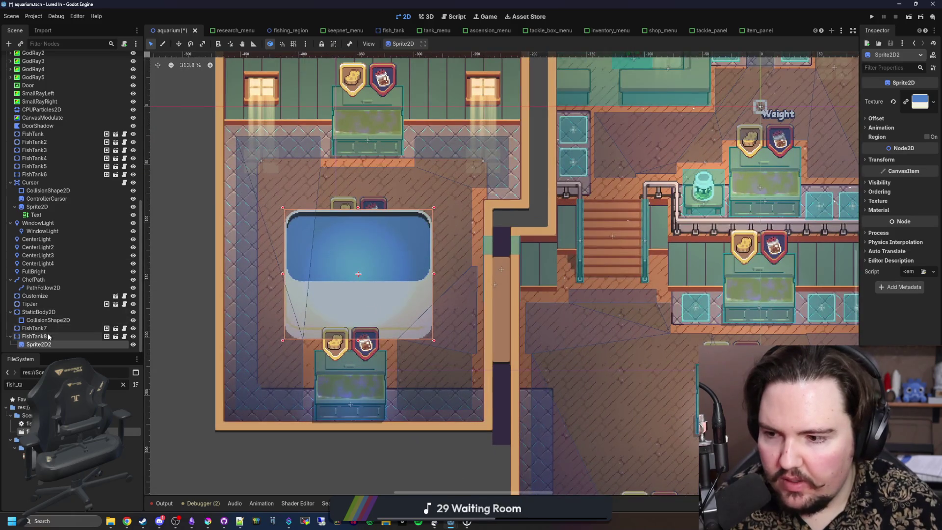
mouse_move(366, 291)
mouse_down()
mouse_move(363, 260)
mouse_move(392, 305)
mouse_move(428, 245)
mouse_move(368, 278)
mouse_move(364, 271)
mouse_move(385, 278)
mouse_up()
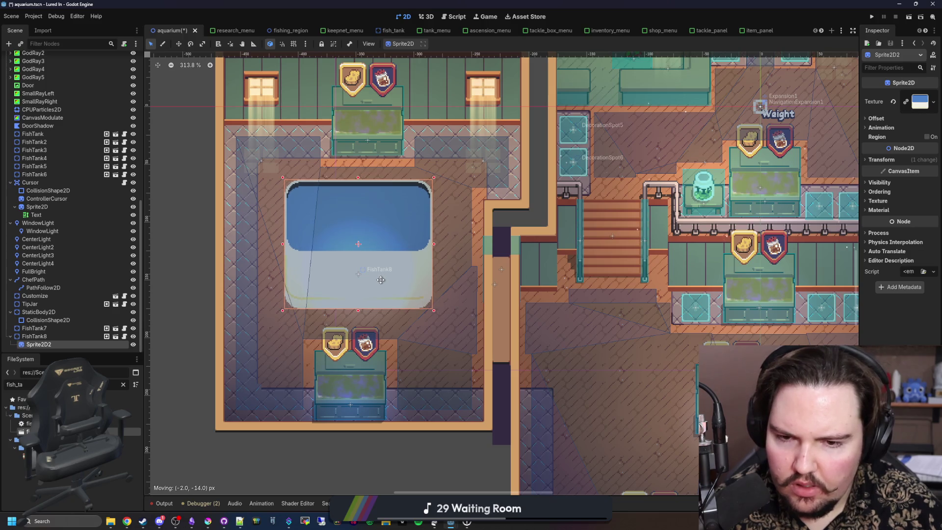
scroll(257, 240, down, 9)
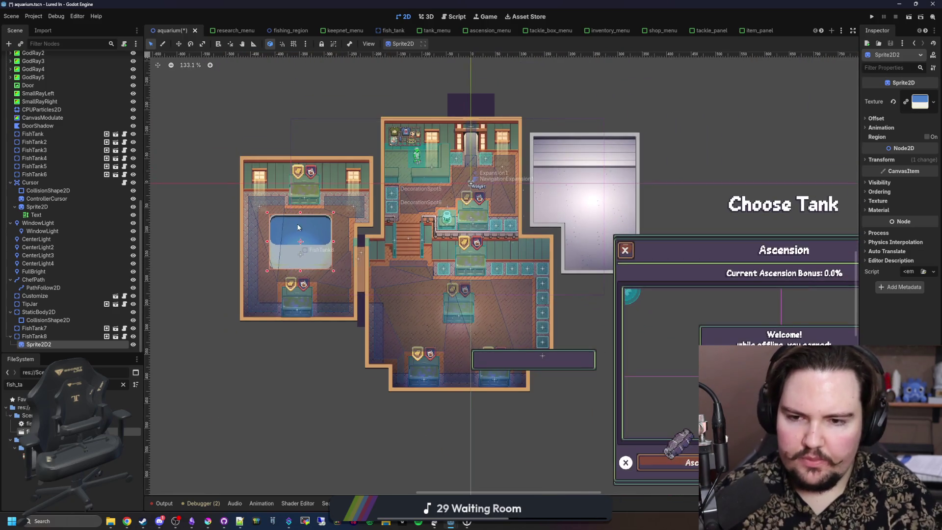
scroll(358, 288, up, 2)
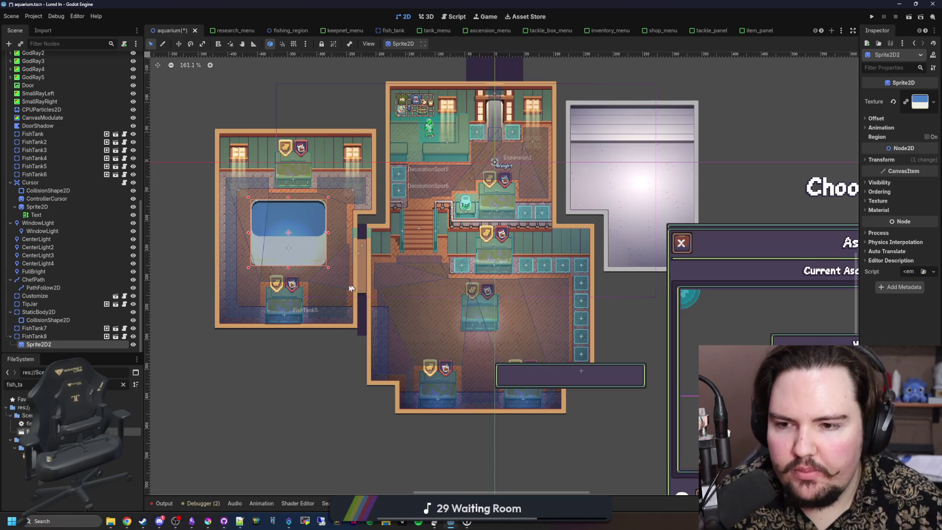
drag(308, 244, 507, 326)
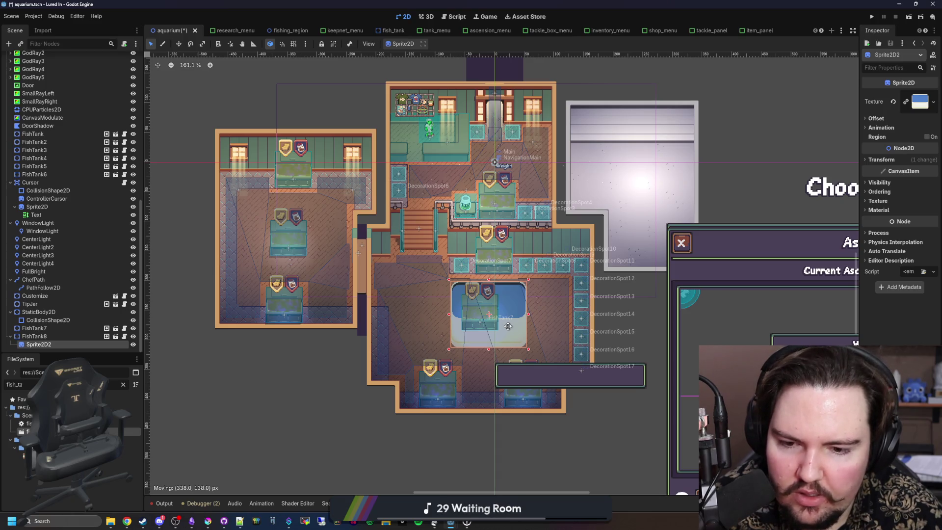
mouse_move(507, 326)
mouse_down()
mouse_move(510, 338)
mouse_move(466, 323)
mouse_move(311, 249)
mouse_up()
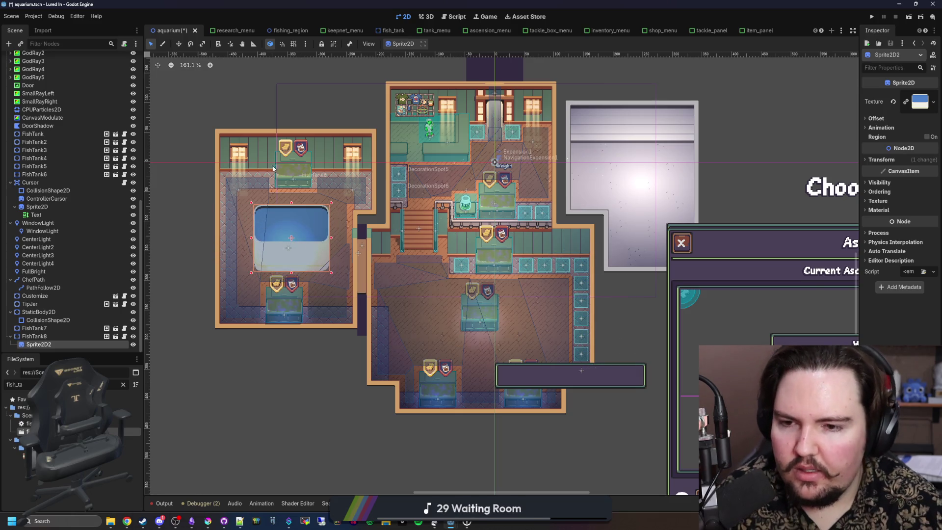
scroll(351, 317, down, 1)
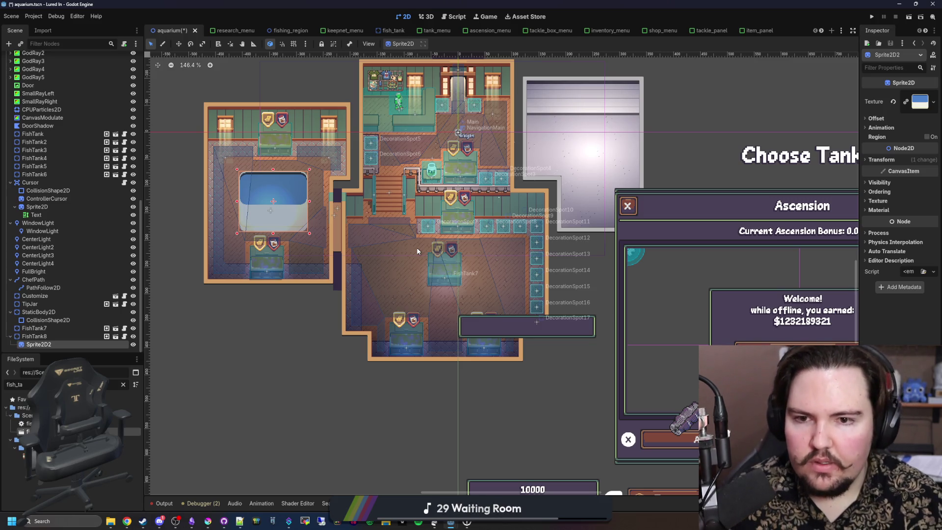
scroll(464, 269, up, 1)
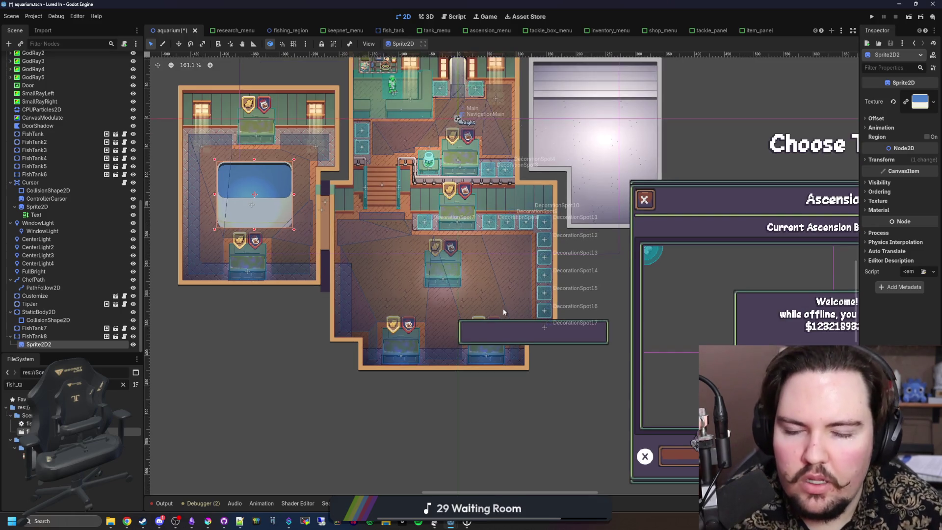
scroll(483, 278, down, 3)
scroll(490, 292, up, 1)
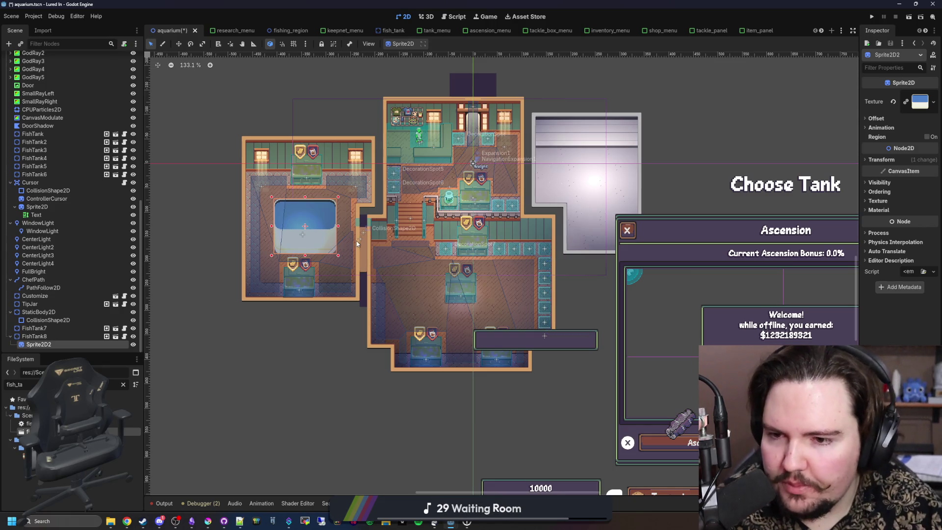
scroll(301, 250, up, 3)
scroll(55, 174, up, 10)
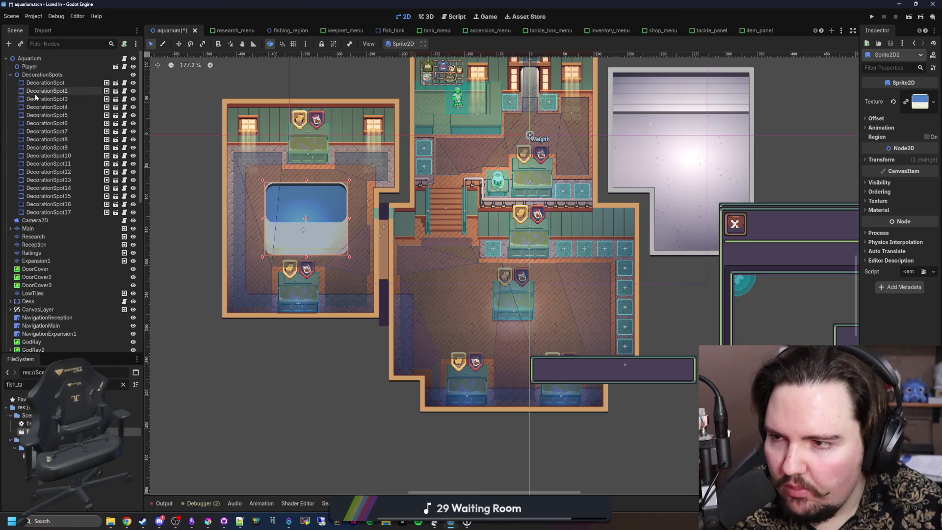
Step: In the Expansion1 layer, box-select the lower wall and floor tiles and shift them down one tile
click(46, 261)
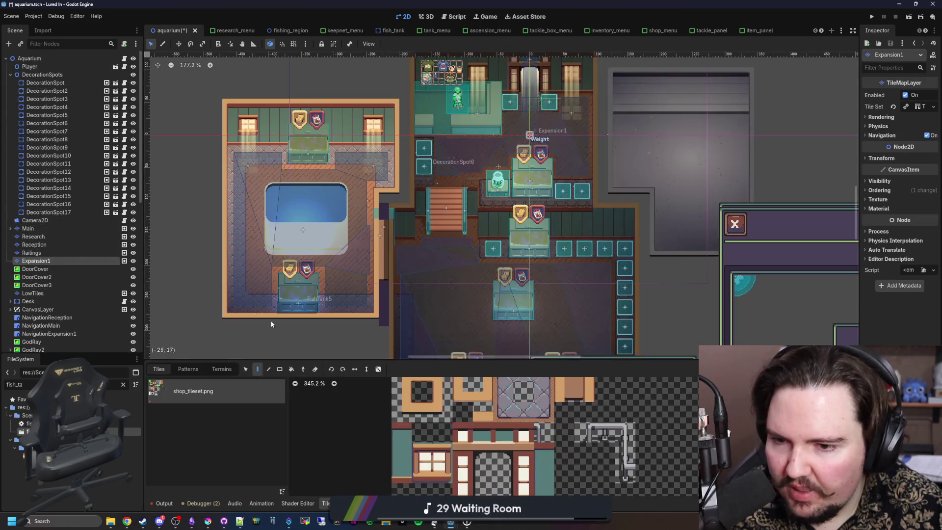
scroll(269, 320, up, 5)
click(245, 368)
scroll(235, 309, down, 1)
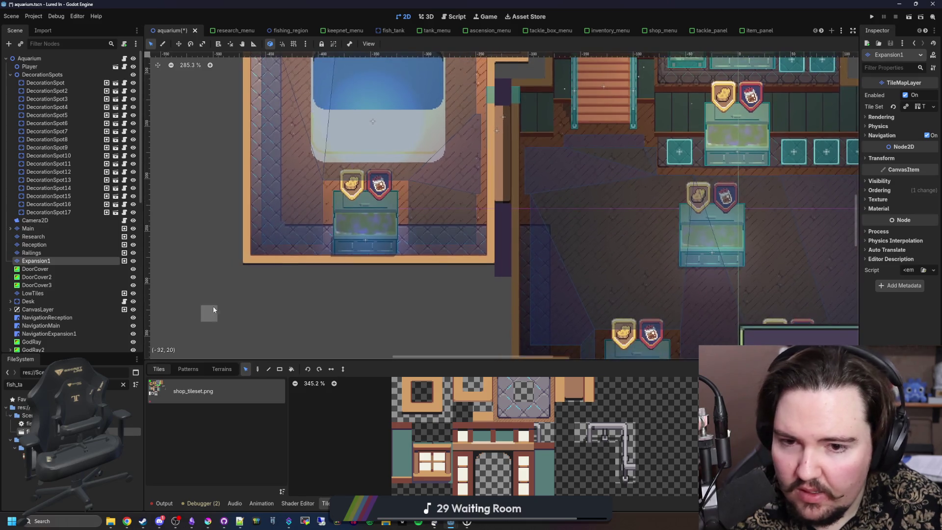
mouse_move(204, 317)
mouse_down()
mouse_move(498, 206)
mouse_move(490, 216)
mouse_up()
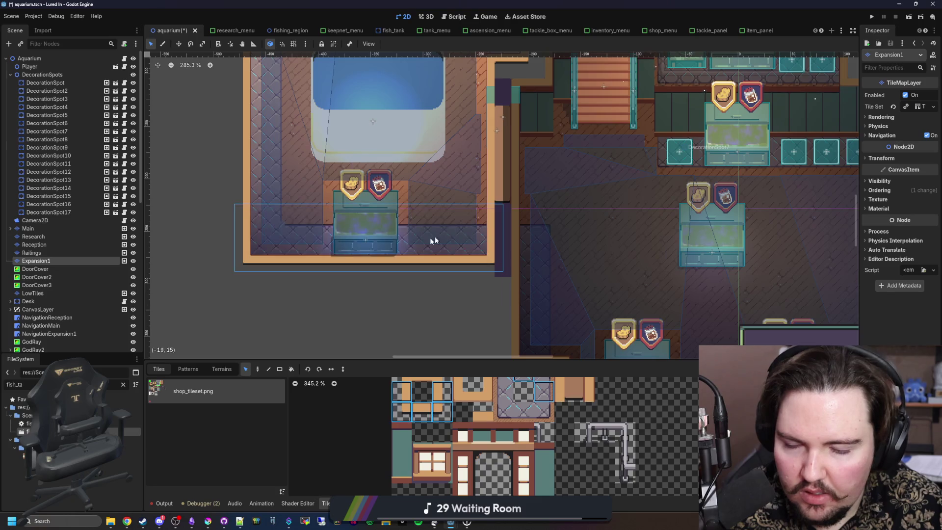
drag(431, 238, 401, 281)
Step: Select the row of wall tiles, try moving it up and left, then cancel the move
scroll(382, 276, down, 3)
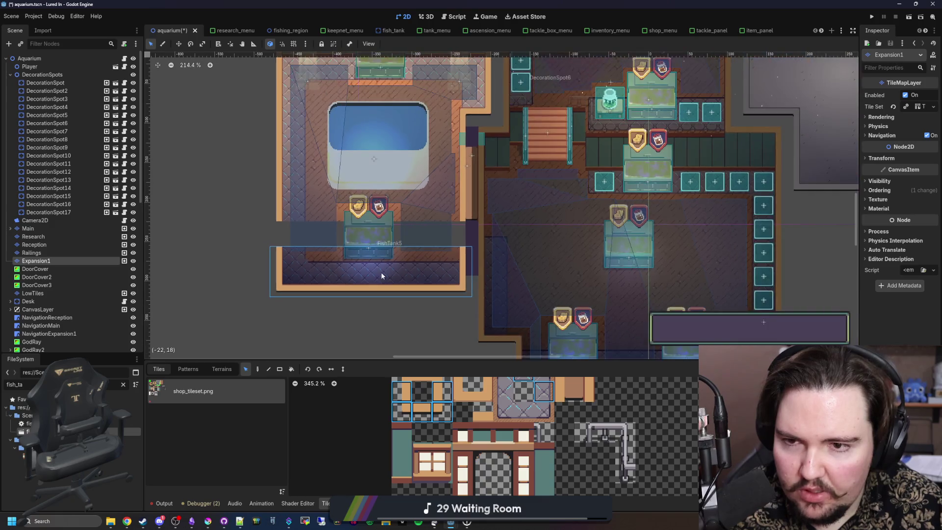
click(213, 252)
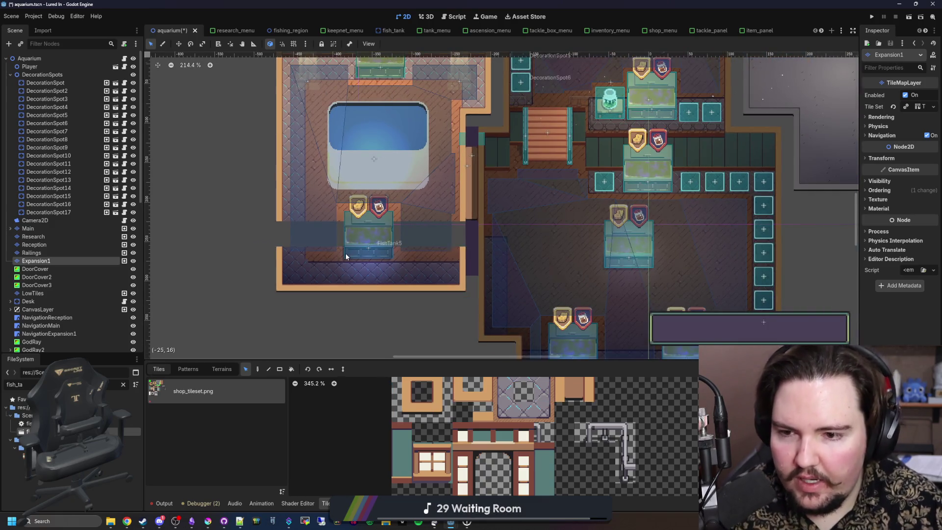
scroll(346, 253, up, 5)
drag(243, 256, 536, 251)
mouse_move(477, 258)
mouse_down()
mouse_move(364, 234)
mouse_move(398, 231)
mouse_up()
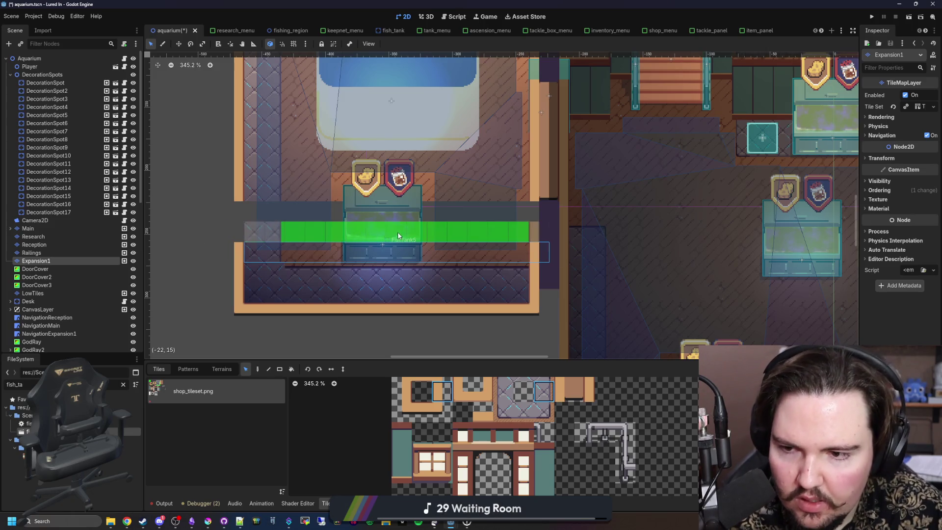
key(Escape)
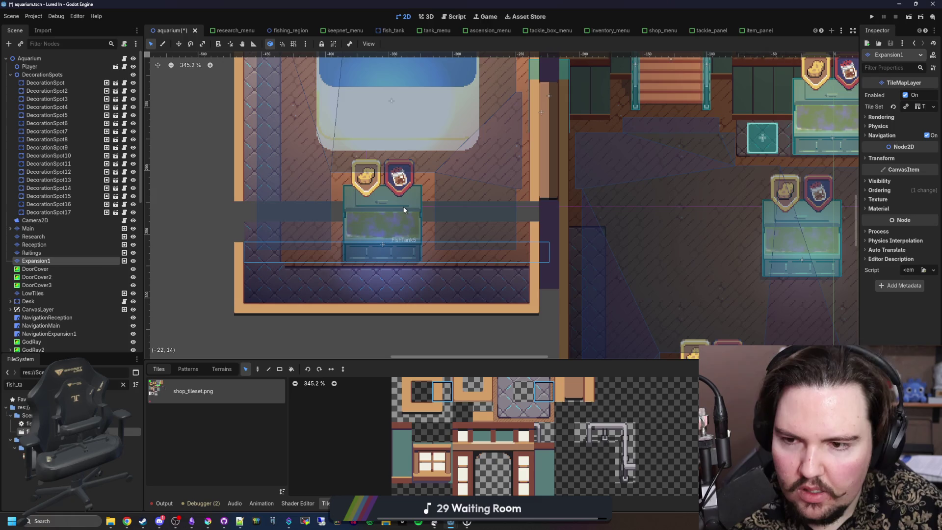
key(Escape)
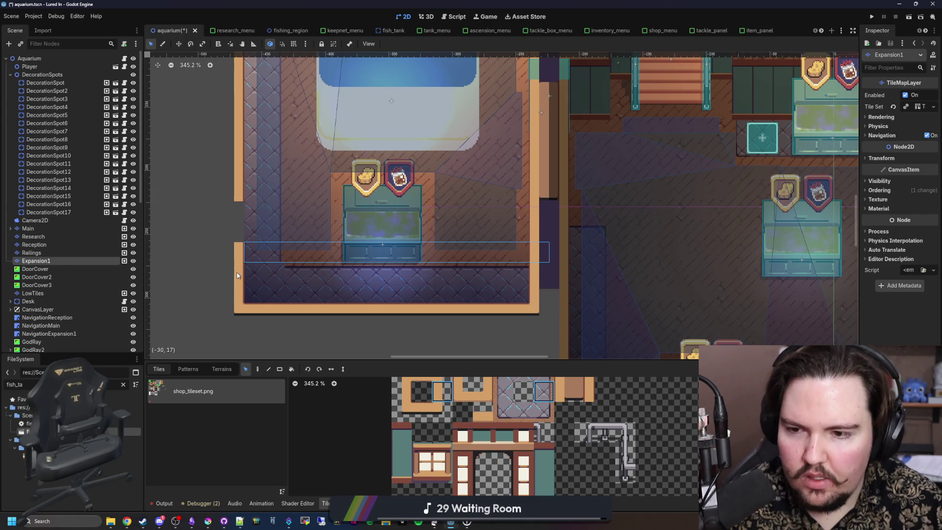
Step: Delete the orange wall tile beside the gap, then undo the removal
click(237, 275)
click(237, 222)
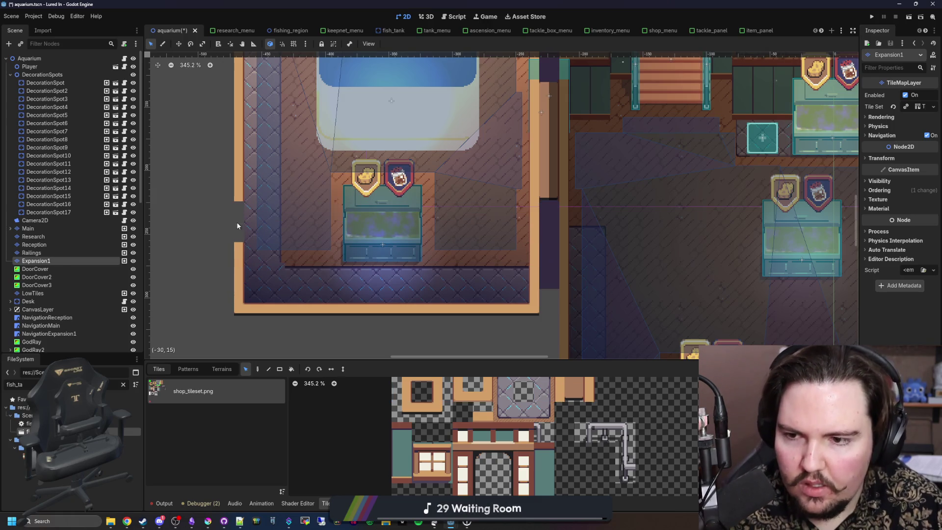
click(233, 257)
key(Delete)
key(ctrl+z)
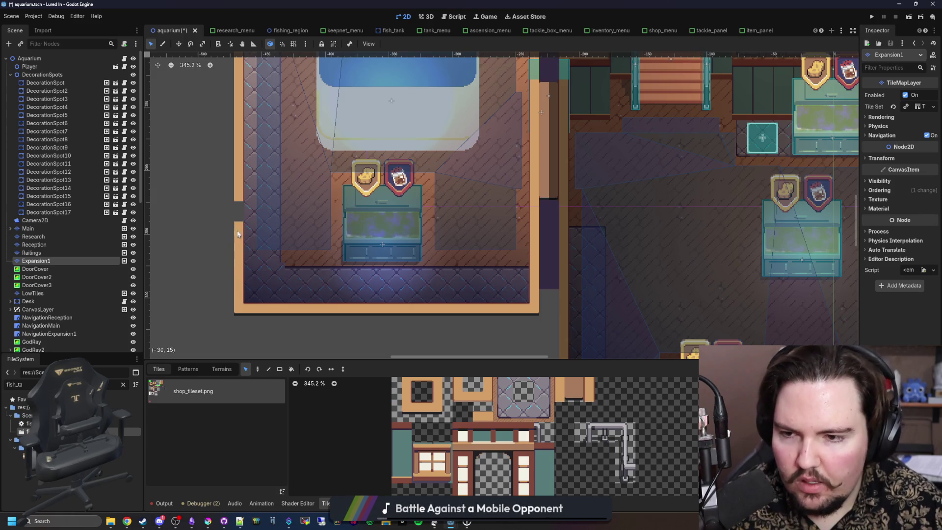
scroll(367, 284, down, 2)
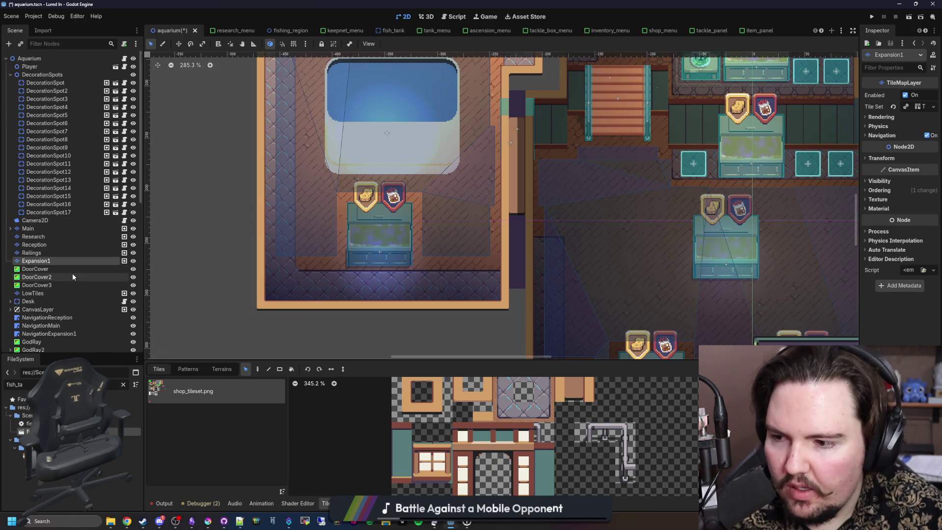
scroll(72, 273, down, 5)
Step: Move FishTank5 to the top of the left room and FishTank6 below the pool
scroll(59, 281, down, 3)
click(51, 284)
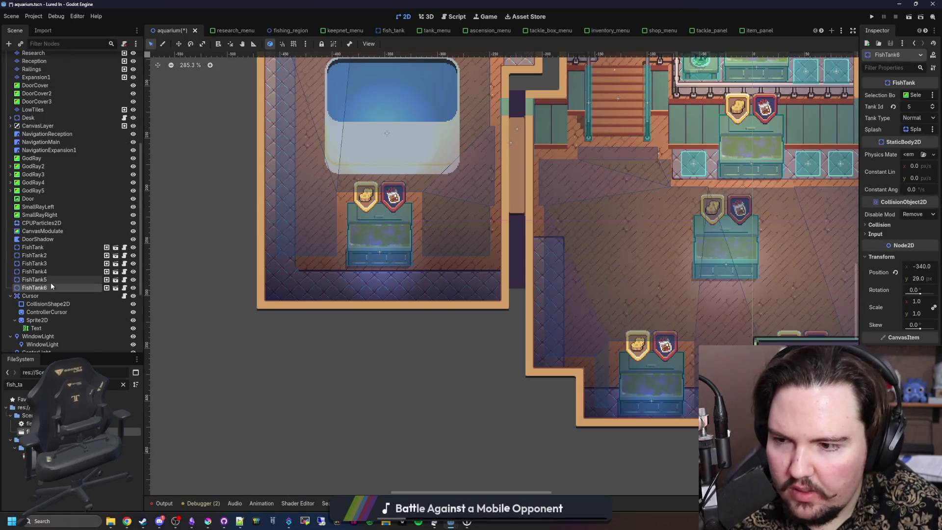
scroll(301, 352, down, 6)
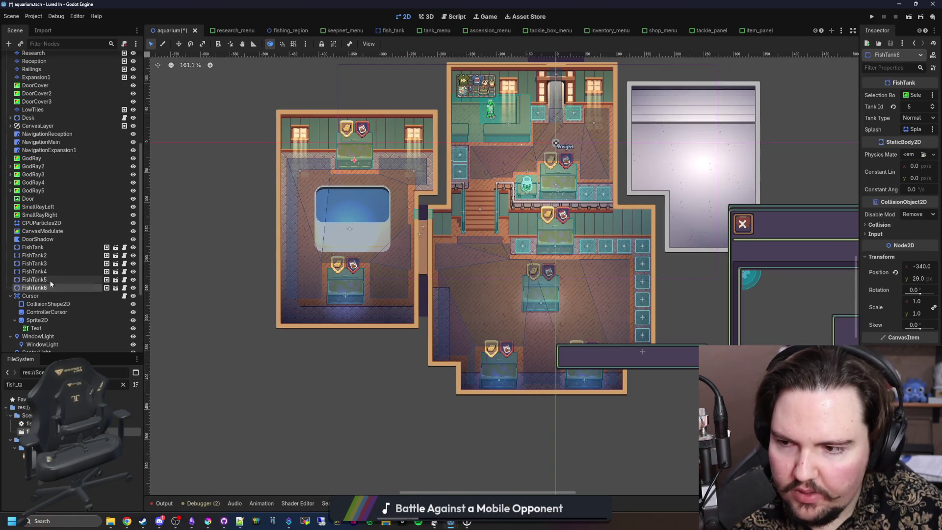
scroll(304, 174, up, 3)
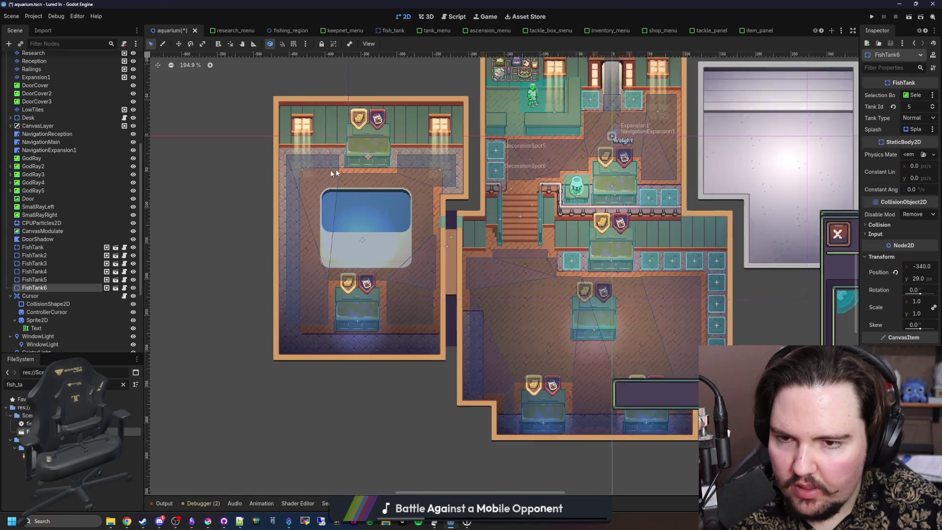
key(w)
drag(396, 156, 265, 355)
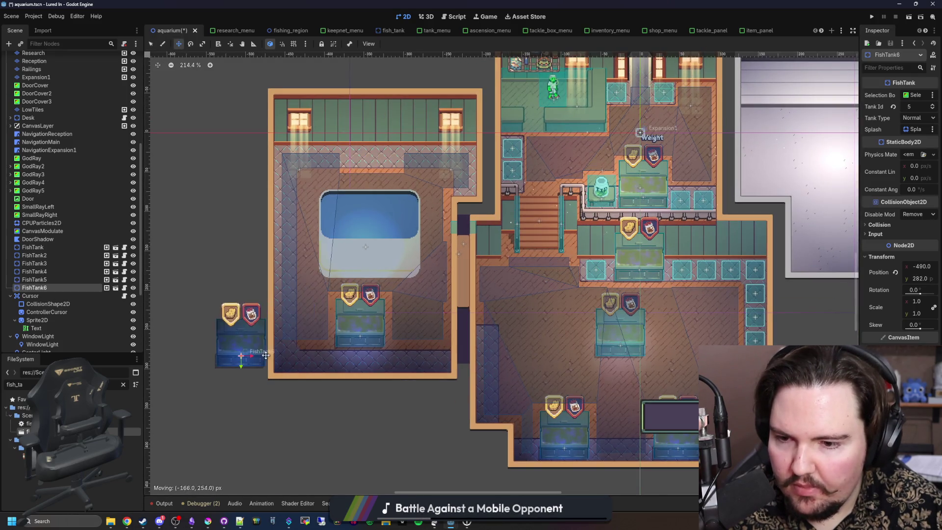
click(351, 333)
drag(351, 333, 361, 191)
scroll(358, 144, up, 5)
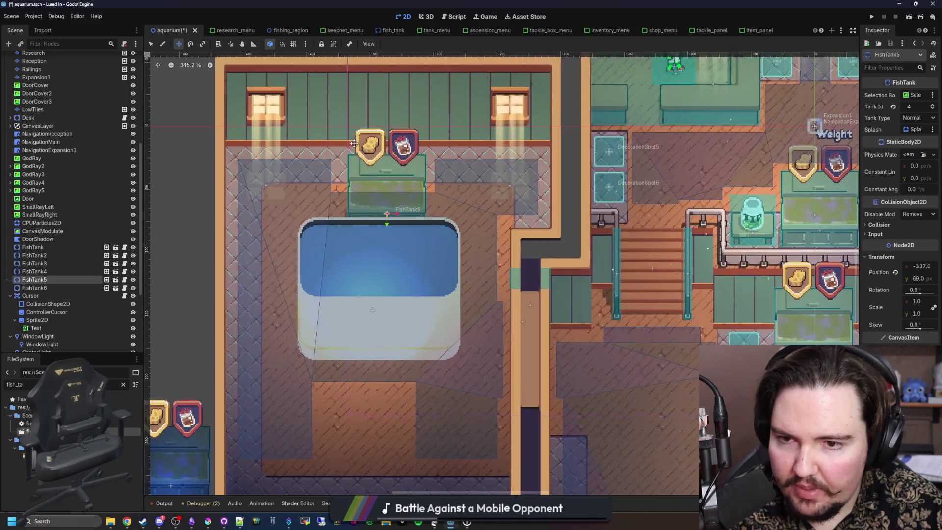
drag(419, 250, 419, 144)
scroll(419, 145, down, 10)
click(66, 288)
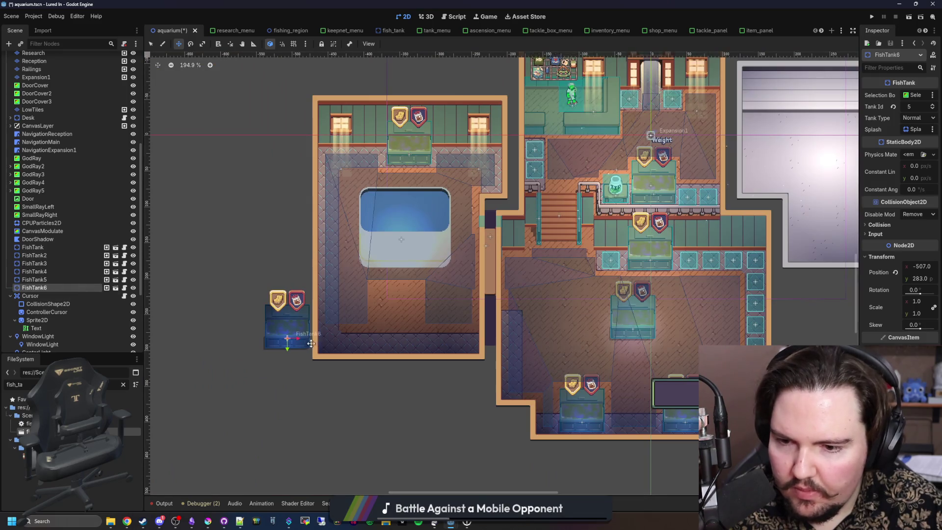
mouse_move(309, 343)
mouse_down()
mouse_move(412, 351)
mouse_move(421, 343)
mouse_up()
Step: Centre the big FishTank8 tank over the pool
scroll(412, 350, up, 5)
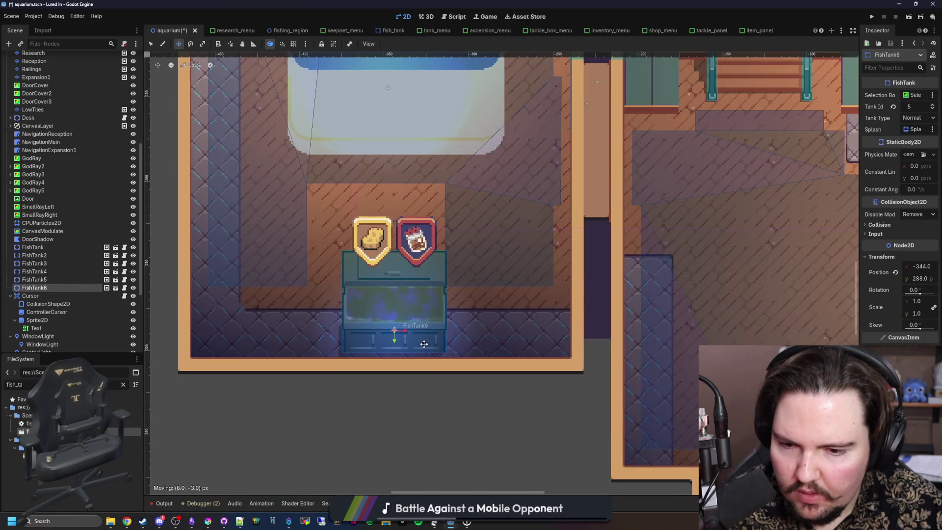
scroll(421, 343, down, 10)
scroll(98, 255, down, 5)
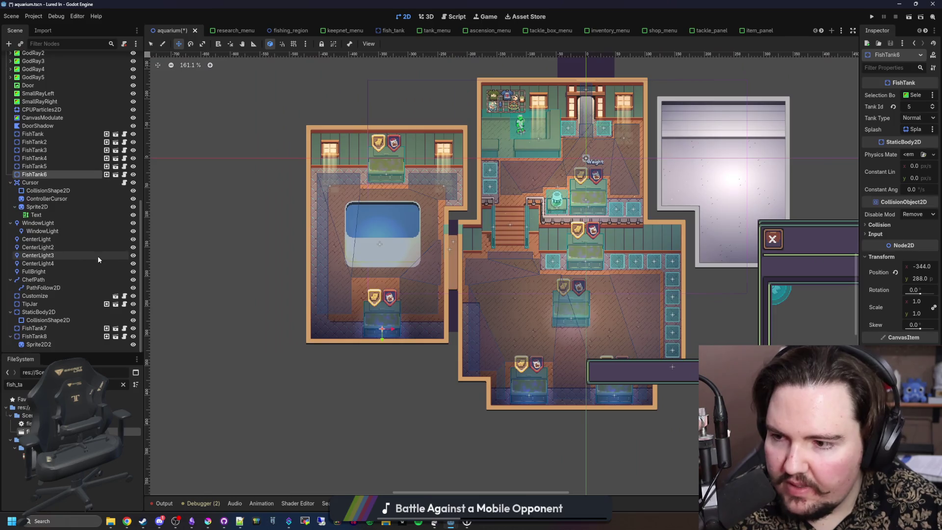
click(52, 337)
scroll(407, 234, up, 4)
scroll(407, 234, up, 3)
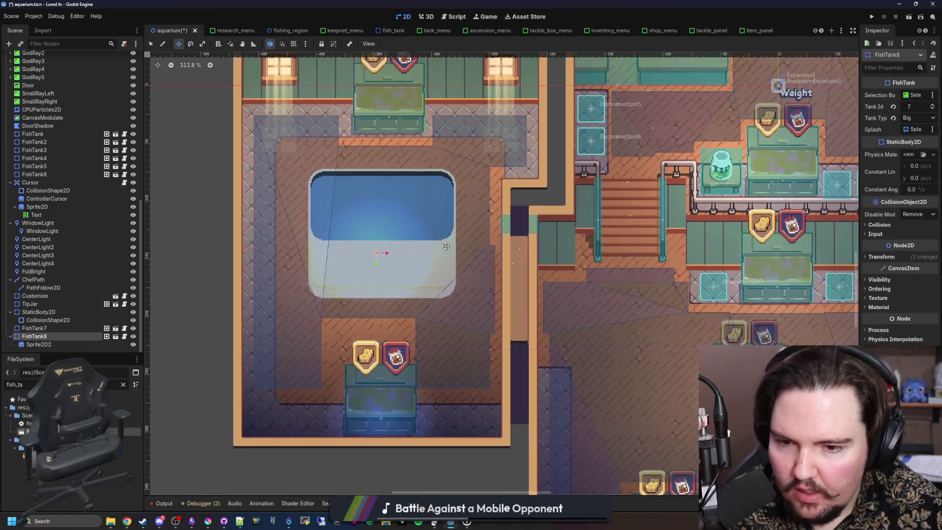
drag(442, 241, 452, 255)
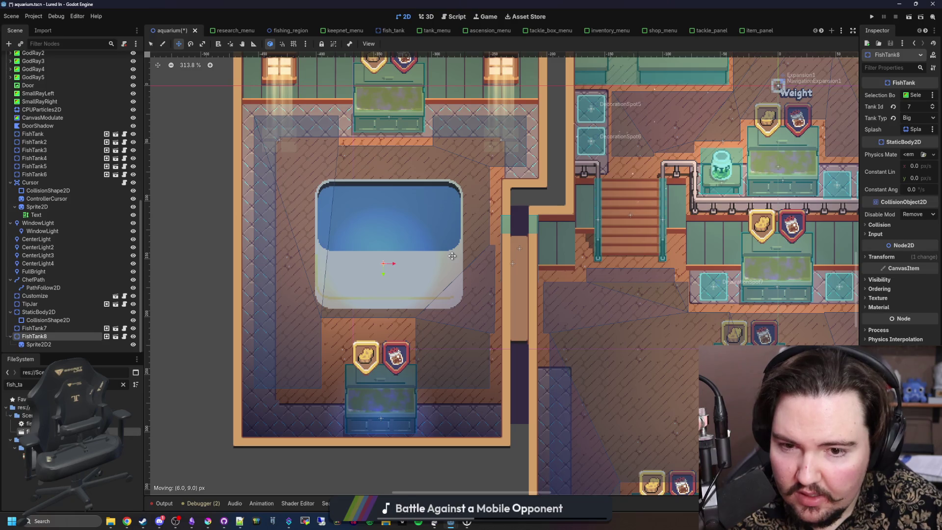
drag(452, 255, 450, 257)
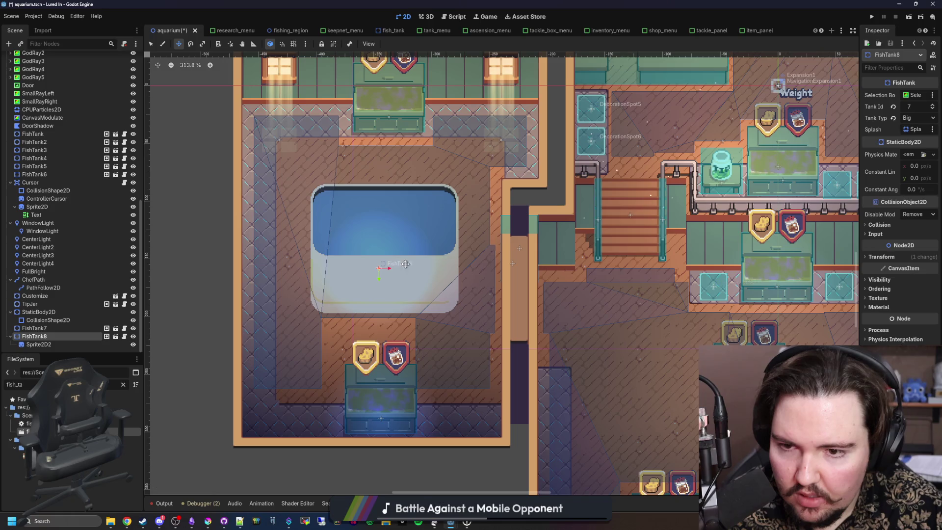
scroll(340, 251, down, 2)
scroll(340, 250, down, 1)
Step: Check FishTank7's placement, then bring Krita back to the front
click(56, 329)
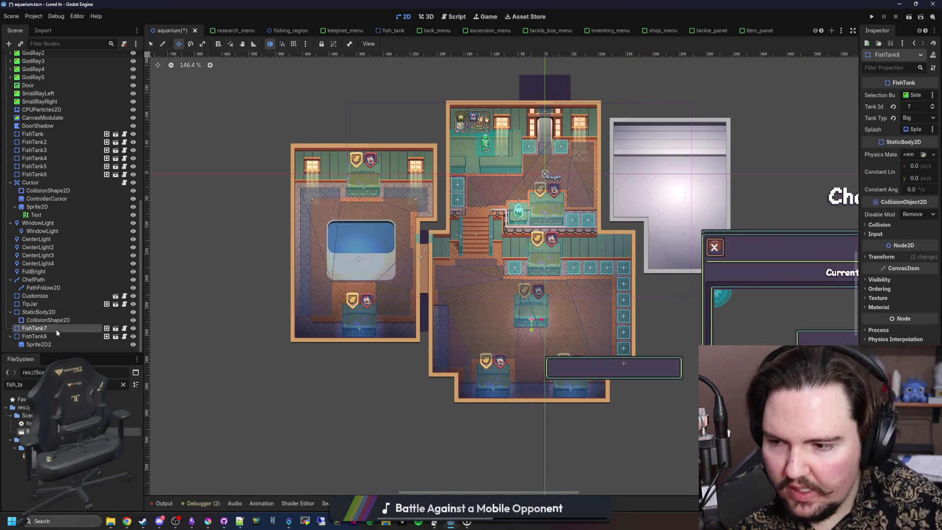
scroll(421, 294, right, 3)
scroll(382, 274, up, 3)
scroll(383, 275, down, 2)
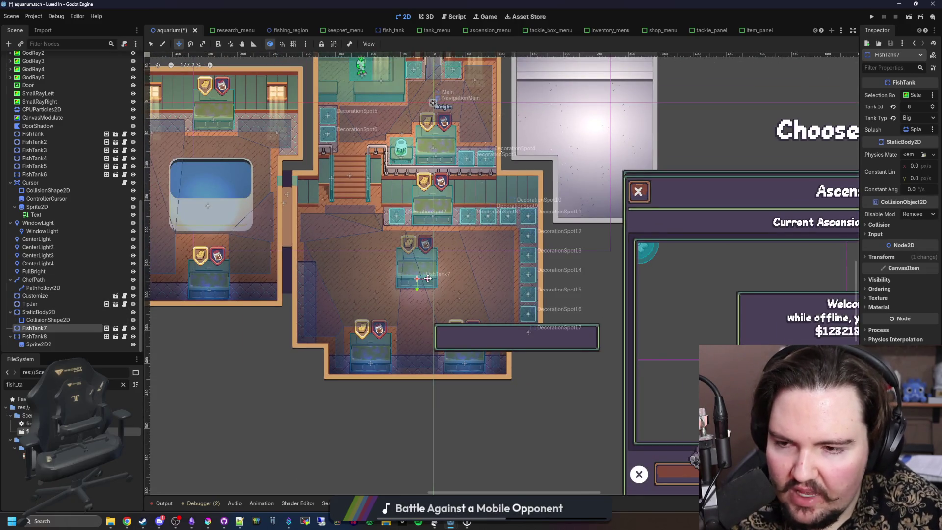
scroll(291, 287, up, 4)
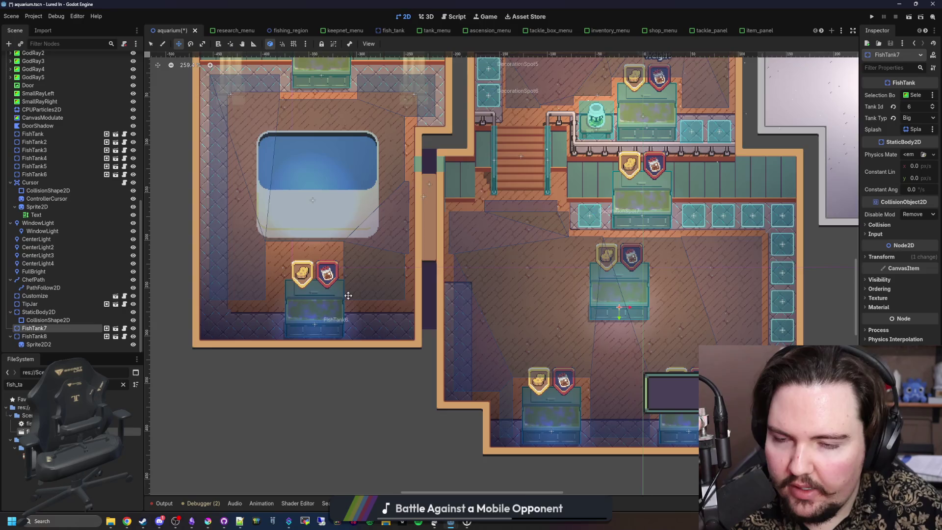
scroll(348, 295, down, 5)
click(206, 521)
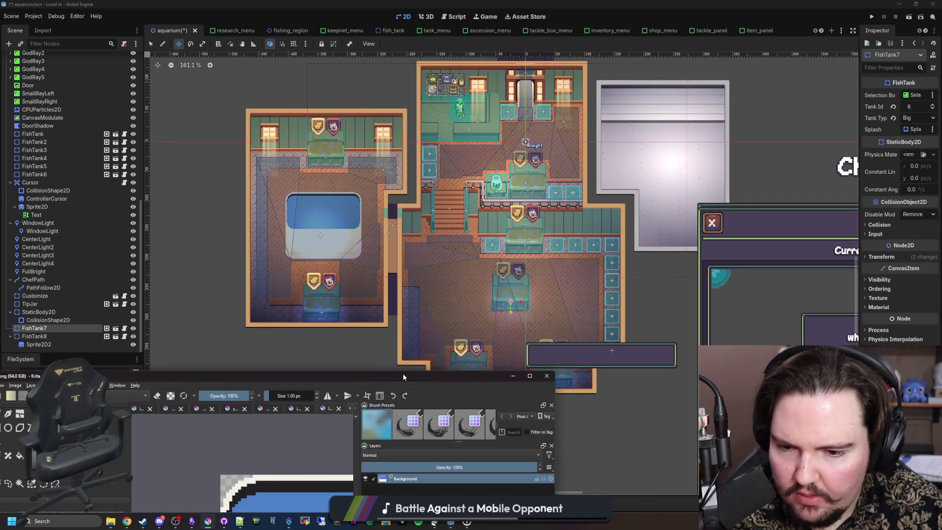
Step: Maximize Krita, select a rectangular area of the tank and pick dark purple 6a536e
mouse_move(403, 376)
mouse_down()
mouse_move(411, 483)
mouse_move(522, 206)
mouse_up()
double_click(522, 207)
scroll(432, 255, down, 2)
scroll(444, 330, up, 4)
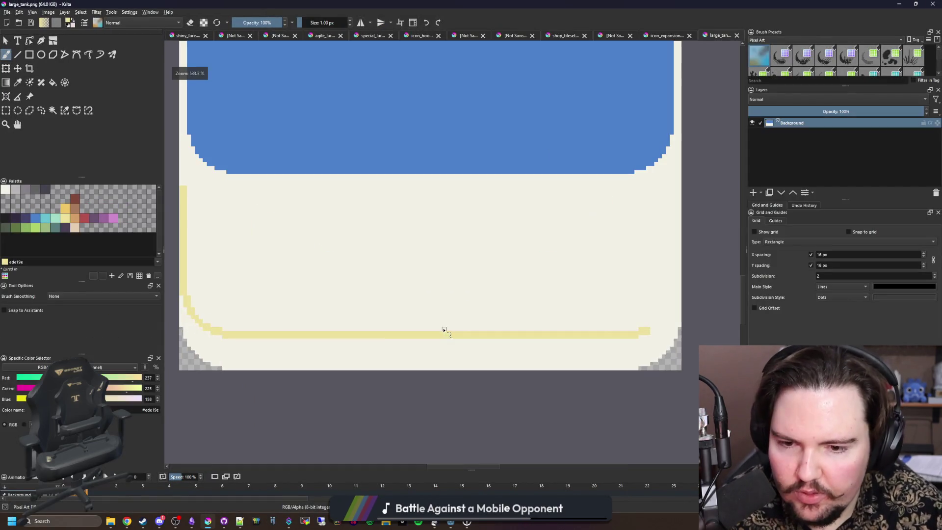
scroll(443, 329, down, 3)
scroll(456, 318, up, 4)
scroll(564, 314, down, 3)
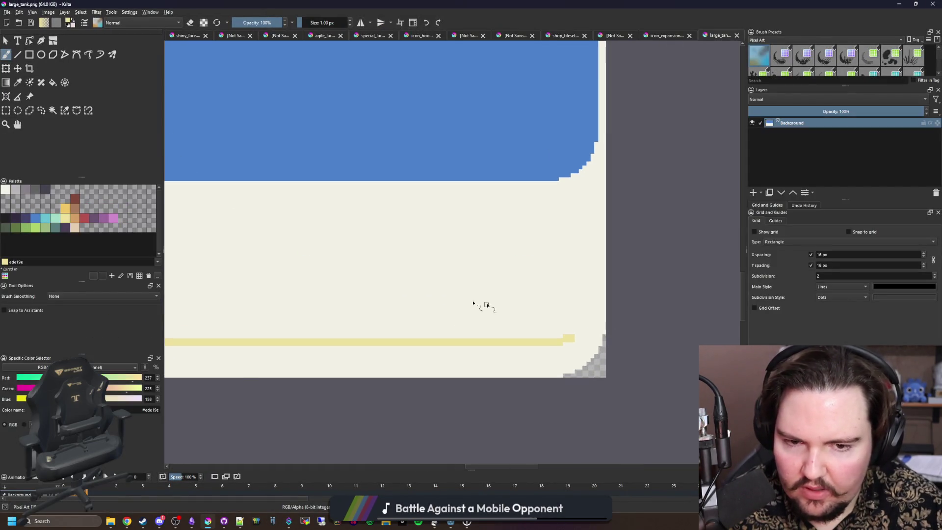
click(6, 111)
drag(388, 414, 257, 204)
scroll(363, 264, up, 2)
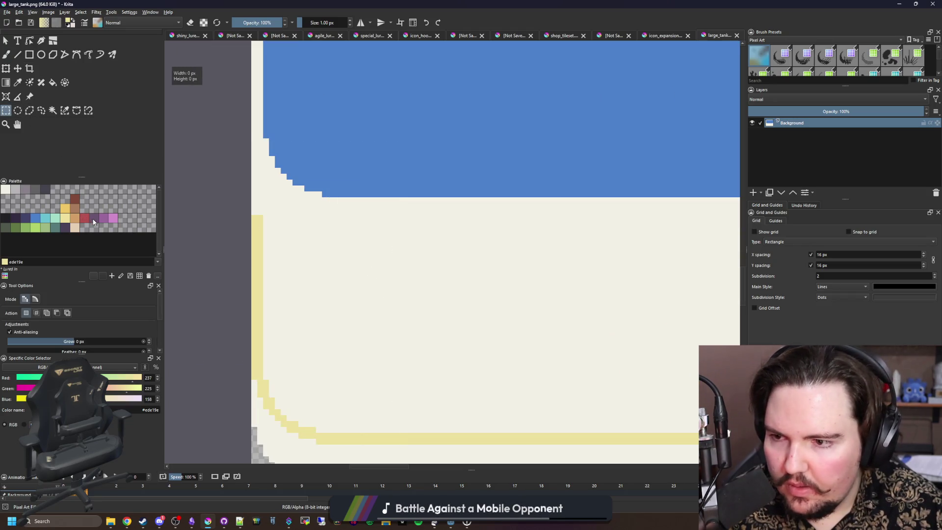
click(93, 220)
scroll(298, 242, down, 3)
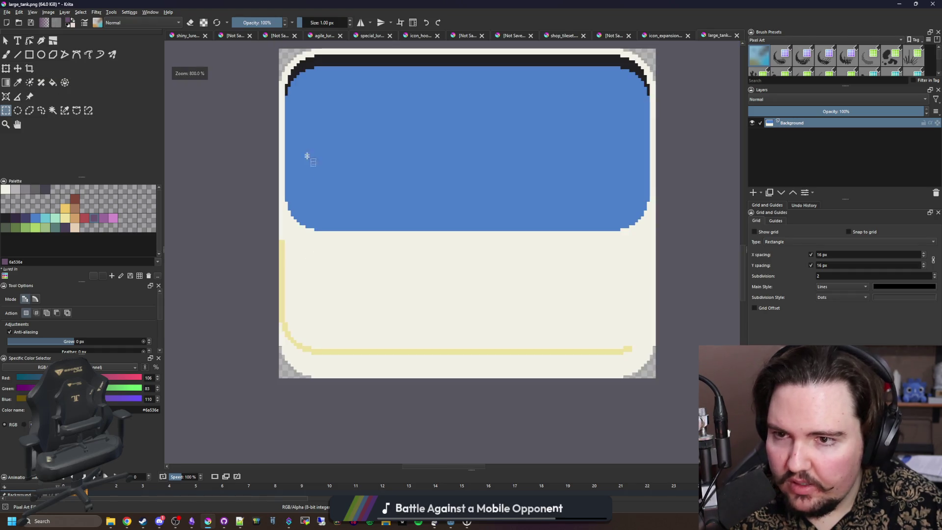
scroll(307, 153, up, 3)
Step: Draw several filled purple blocks under the blue window's lower-left corner, including an 8 by 8 square
click(29, 54)
scroll(290, 273, up, 1)
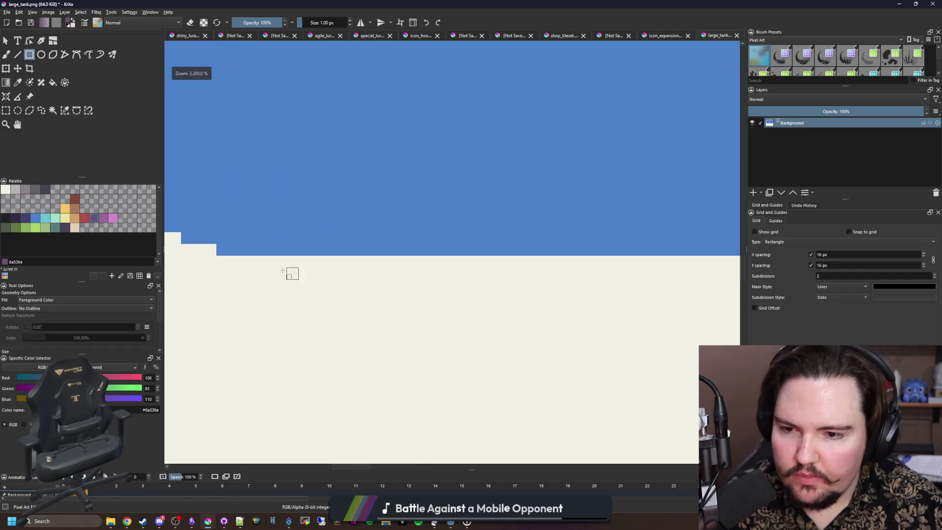
scroll(261, 273, down, 2)
scroll(263, 276, up, 4)
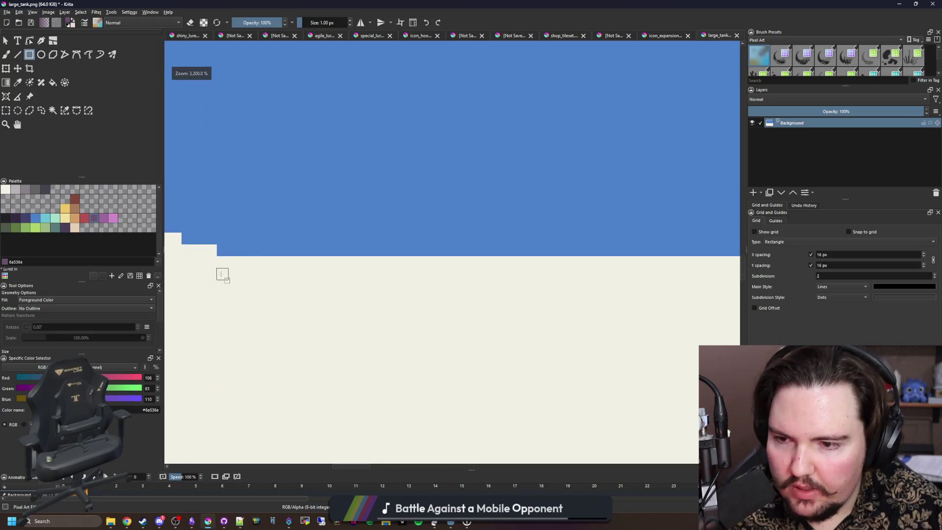
drag(221, 274, 310, 317)
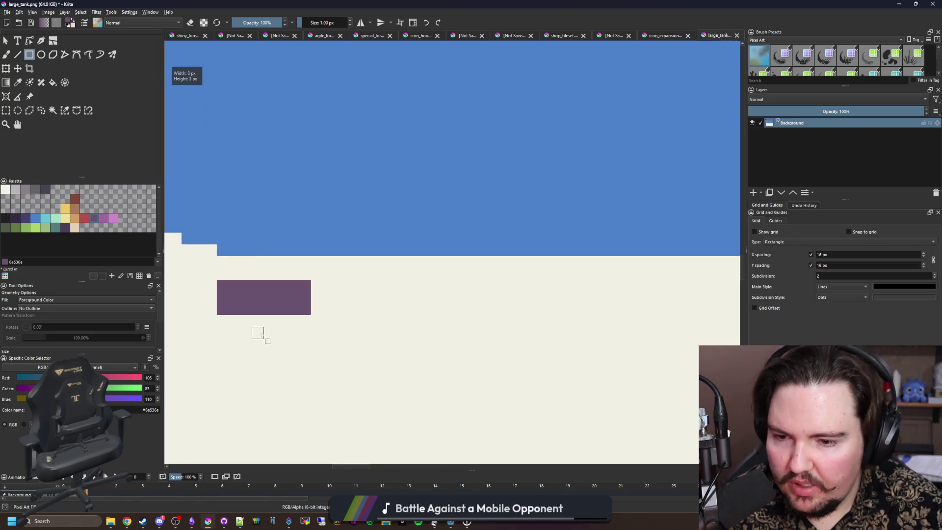
scroll(257, 330, down, 2)
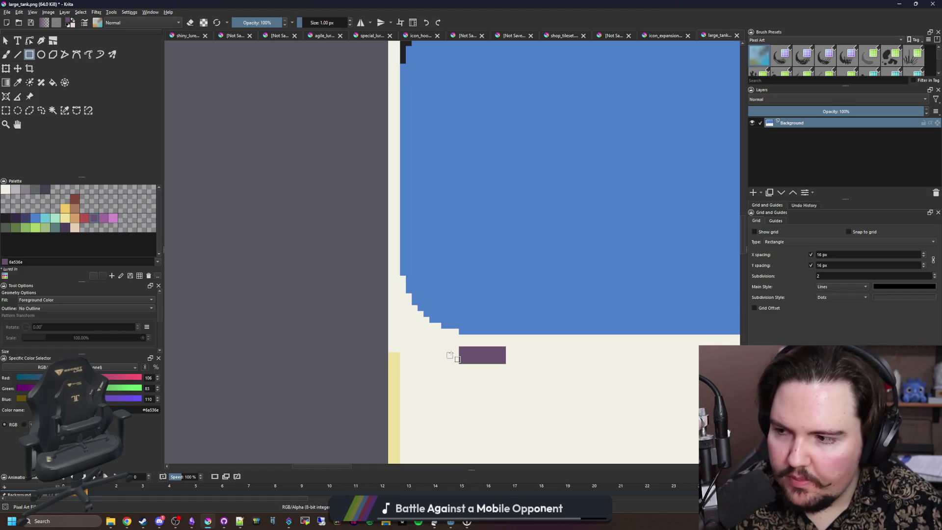
drag(497, 353, 458, 290)
scroll(461, 314, up, 3)
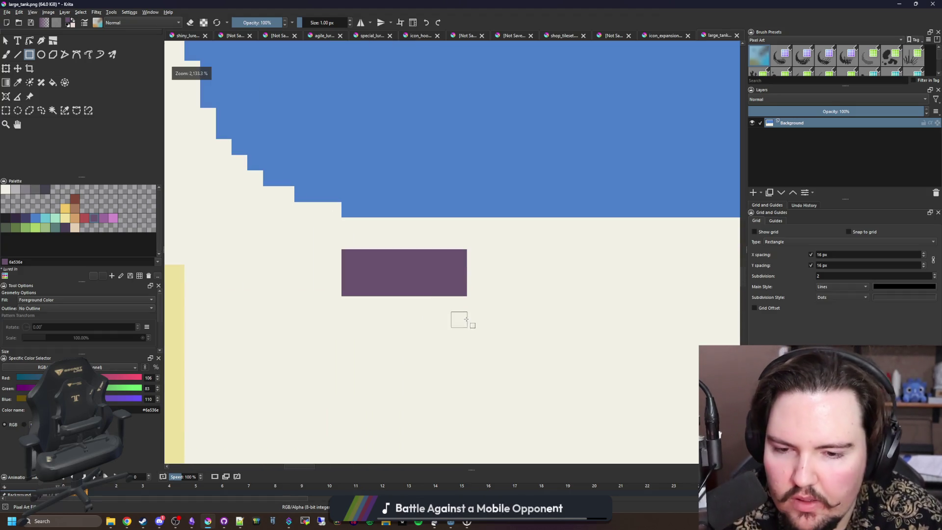
scroll(368, 275, down, 5)
scroll(369, 325, up, 4)
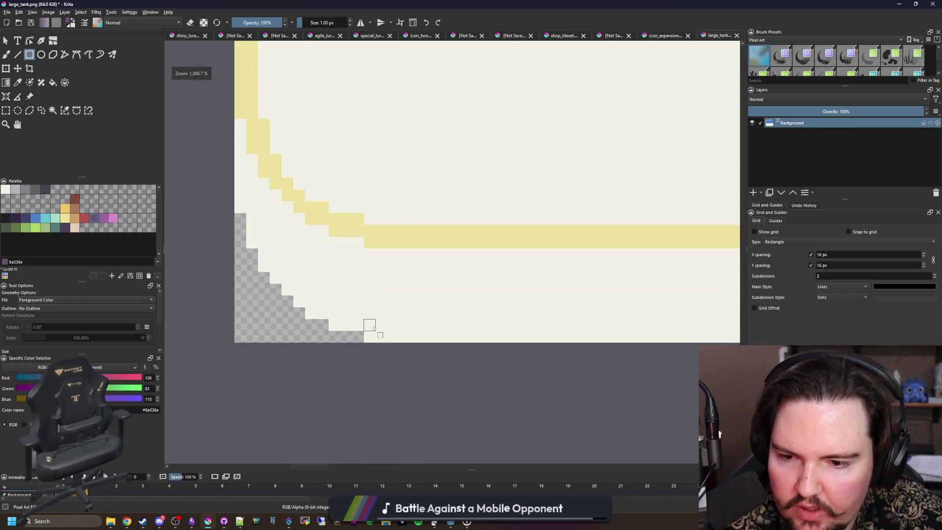
drag(378, 341, 413, 251)
scroll(392, 265, down, 2)
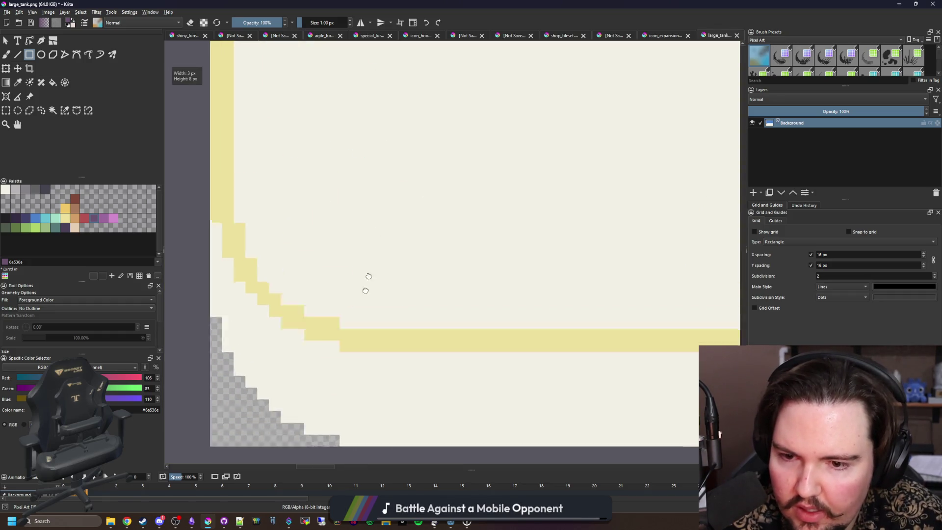
scroll(353, 216, up, 6)
mouse_move(320, 190)
mouse_down()
mouse_move(454, 294)
mouse_move(443, 310)
mouse_up()
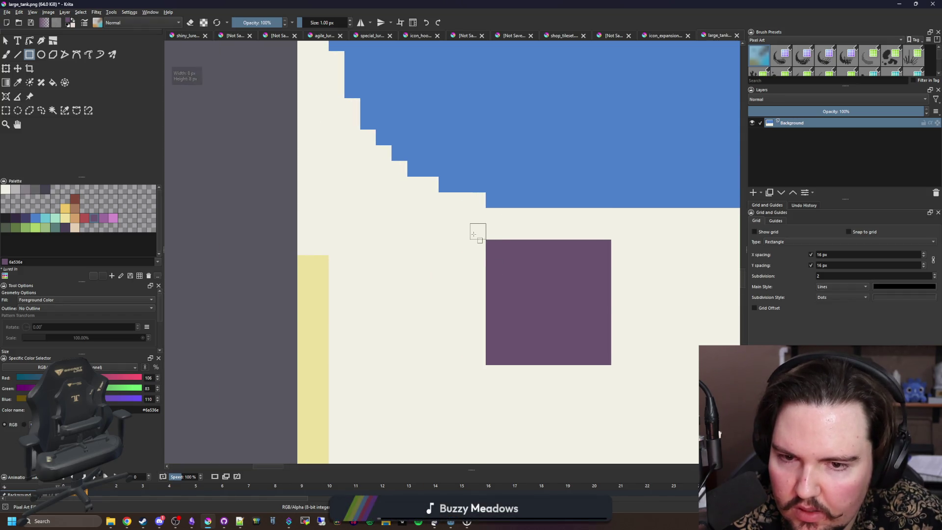
drag(484, 225, 428, 347)
Step: Undo the extra strip and paint stepped purple pixel columns up the left edge along the window's curve
key(p)
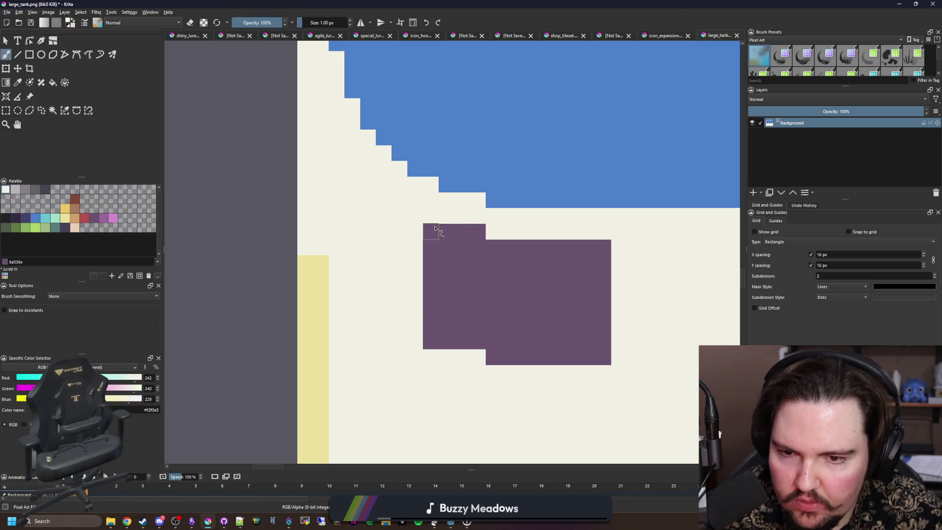
key(ctrl+z)
key(b)
mouse_move(424, 213)
mouse_down()
mouse_move(421, 326)
mouse_move(439, 228)
mouse_up()
drag(400, 202, 400, 303)
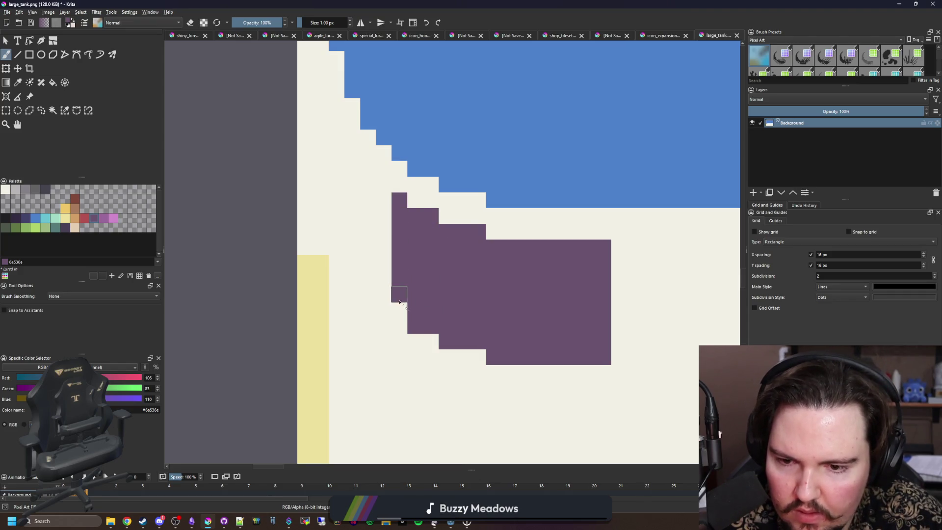
mouse_move(384, 186)
mouse_down()
mouse_move(386, 288)
mouse_move(366, 181)
mouse_move(355, 249)
mouse_move(371, 291)
mouse_up()
drag(352, 158, 351, 252)
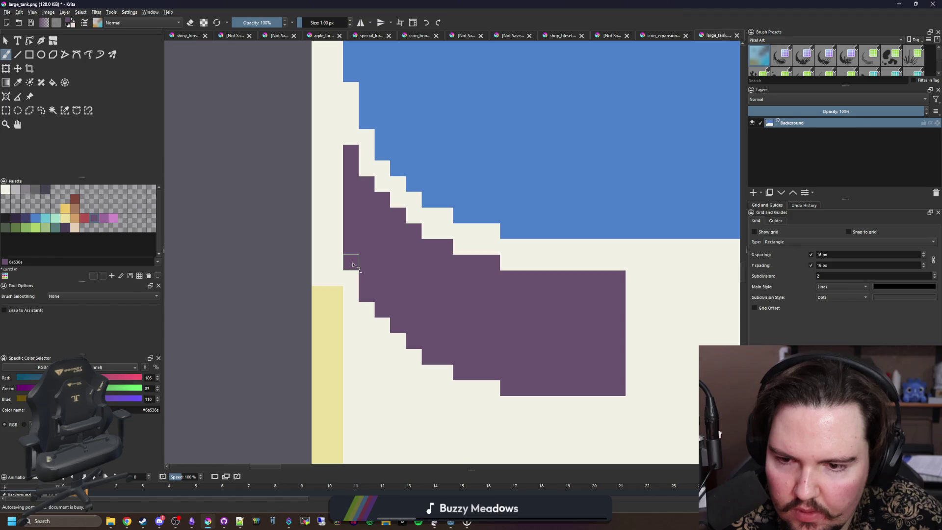
drag(337, 200, 353, 228)
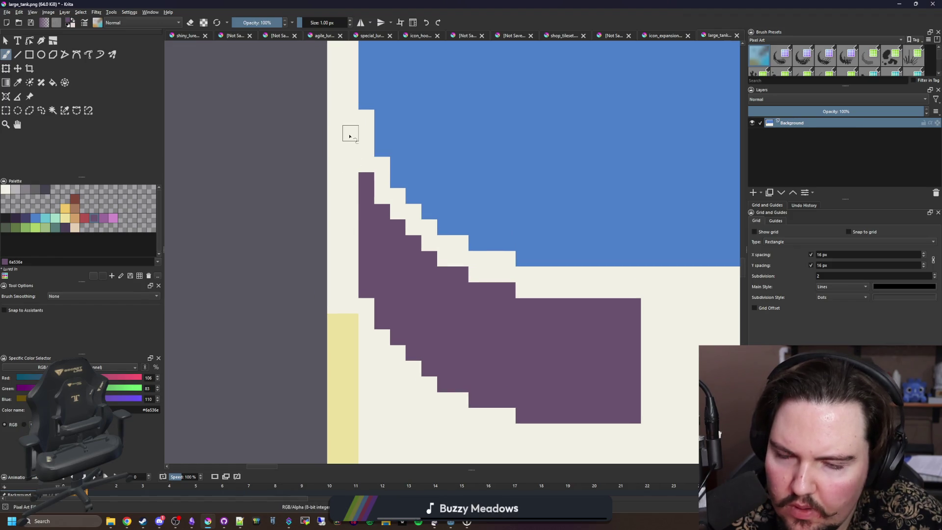
drag(350, 136, 368, 329)
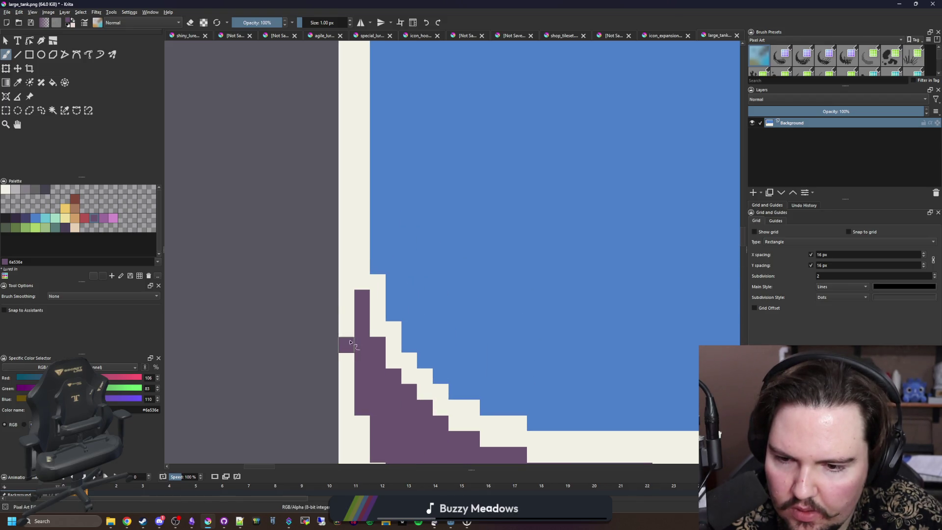
drag(350, 341, 349, 182)
scroll(359, 294, down, 3)
Step: Try filling the cream border area purple, then undo that fill
key(f)
click(355, 242)
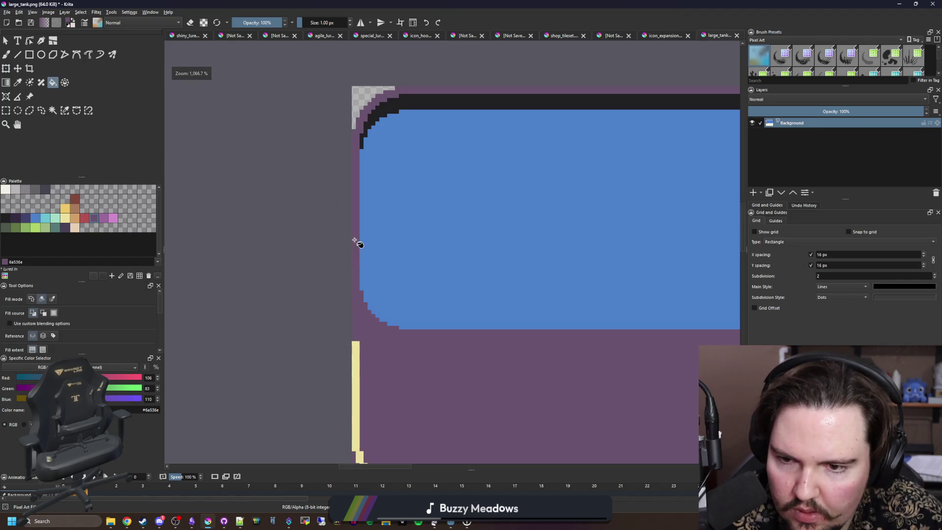
key(ctrl+z)
scroll(340, 257, down, 3)
scroll(340, 256, up, 3)
key(b)
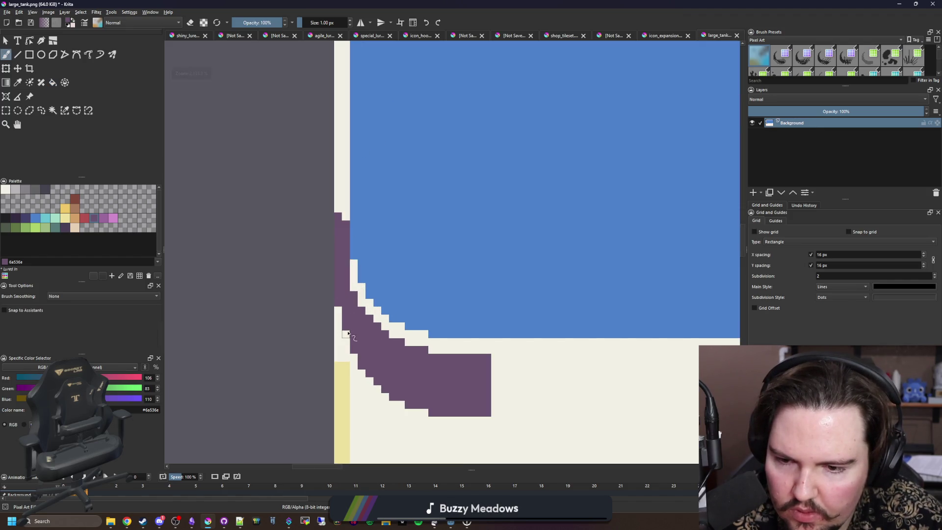
Step: Repaint part of the purple column with cream sampled from the canvas
drag(402, 381, 368, 320)
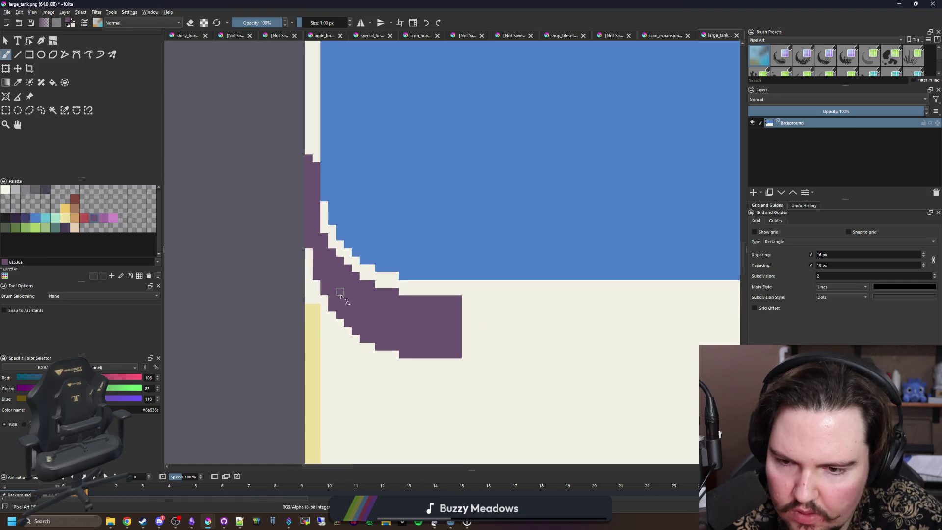
scroll(347, 294, down, 2)
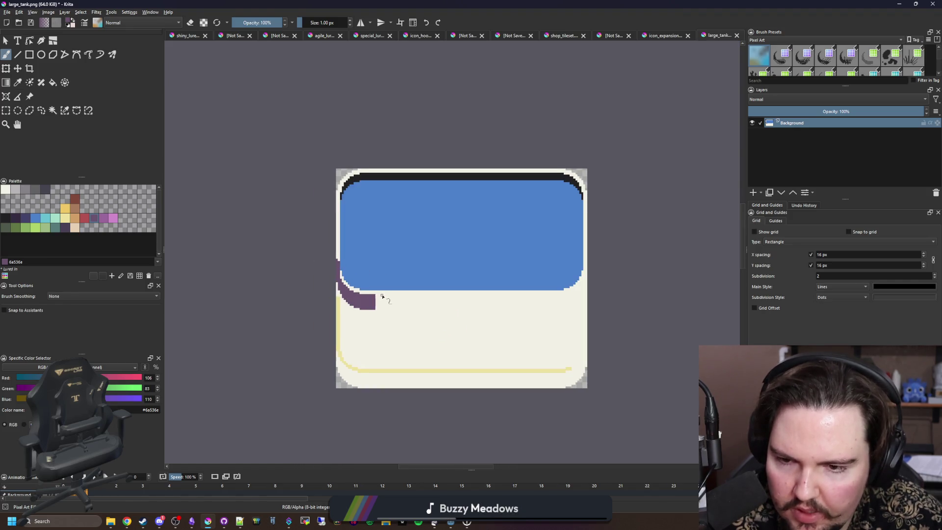
scroll(353, 310, up, 4)
scroll(358, 308, down, 3)
scroll(267, 248, up, 3)
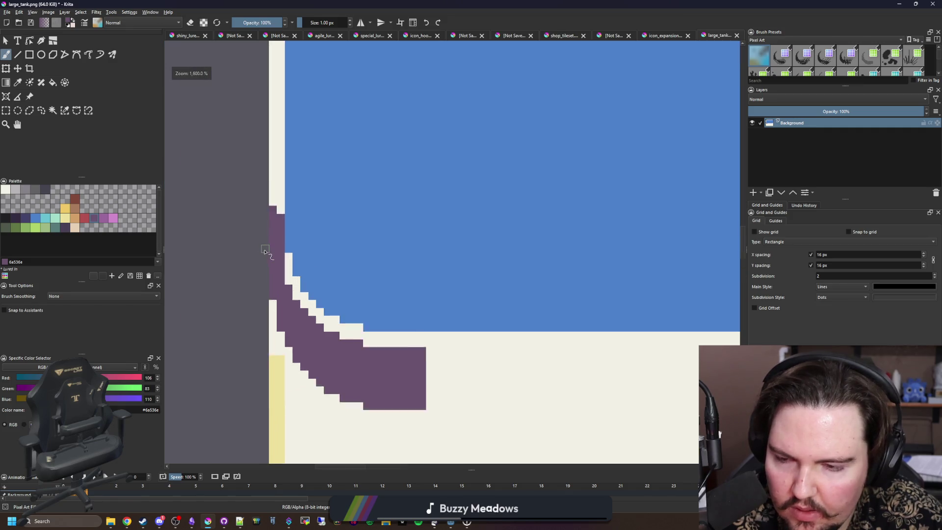
ctrl+click(303, 269)
drag(292, 271, 281, 194)
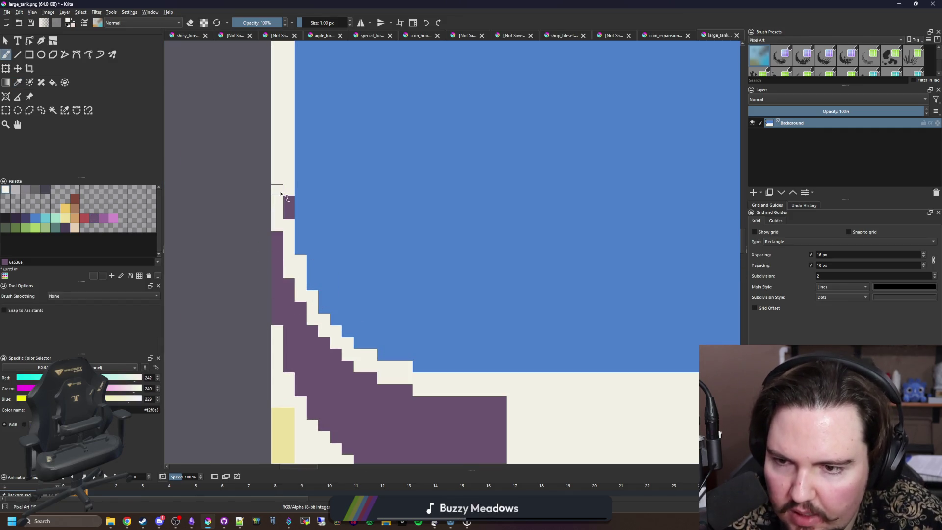
Step: Sample purple from the corner piece and add single purple pixels along the band's edges
ctrl+click(288, 284)
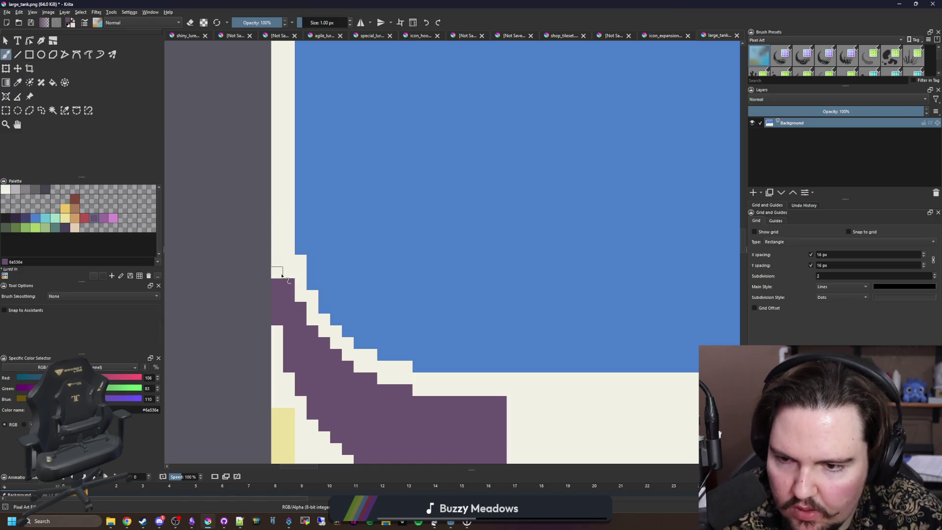
ctrl+click(299, 265)
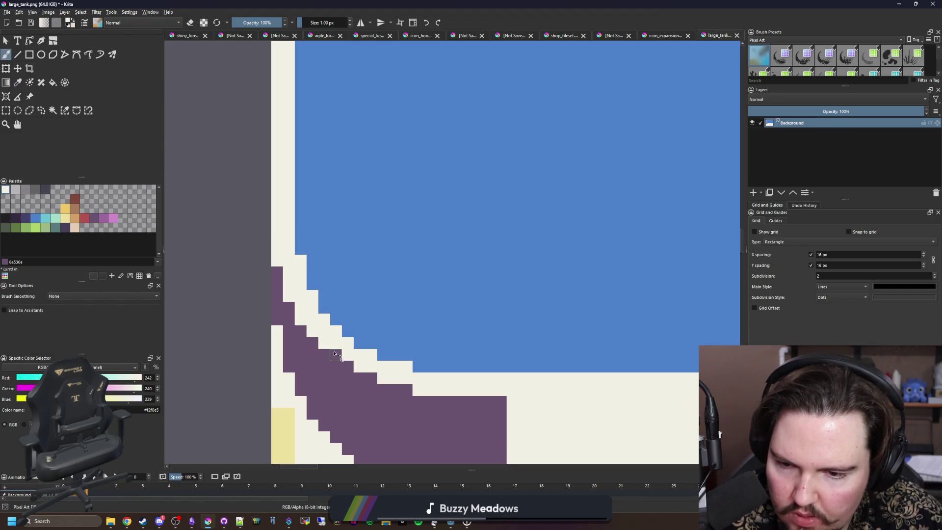
scroll(379, 354, down, 1)
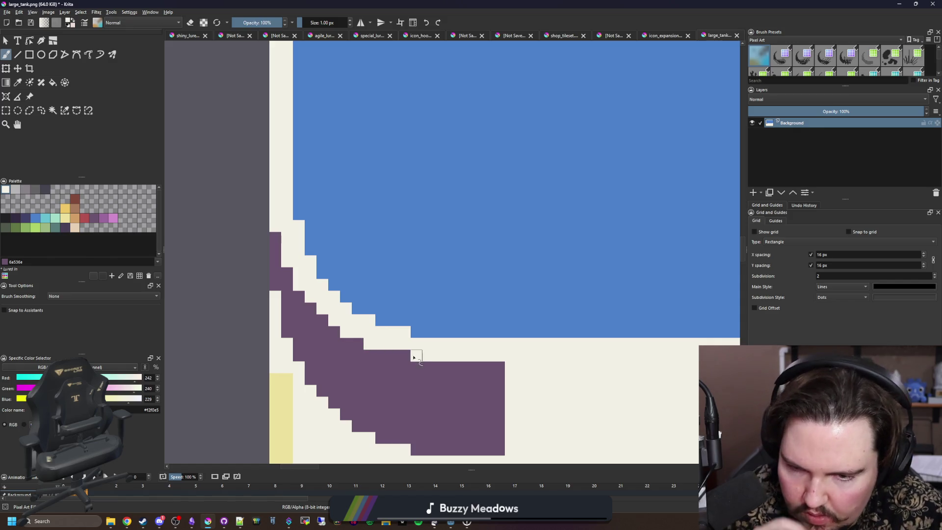
scroll(397, 304, down, 4)
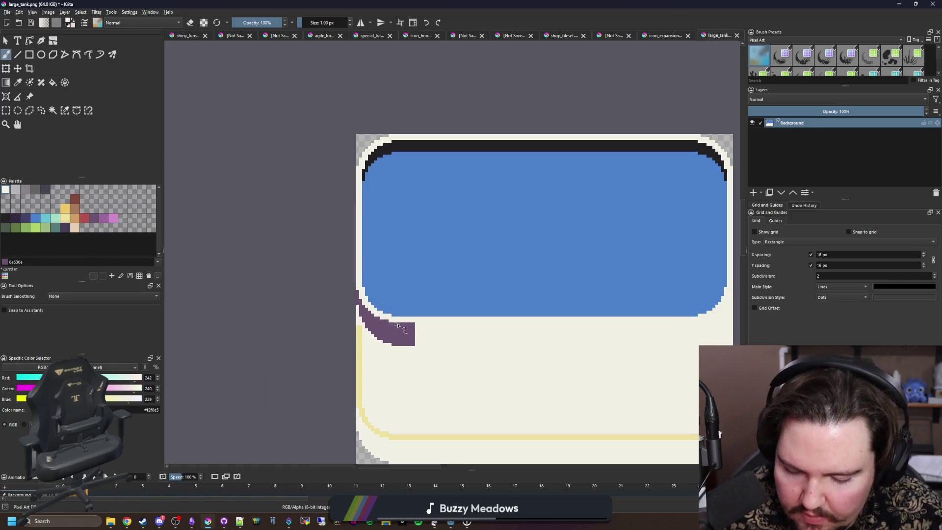
scroll(400, 328, up, 2)
ctrl+click(399, 358)
scroll(362, 333, up, 2)
click(280, 243)
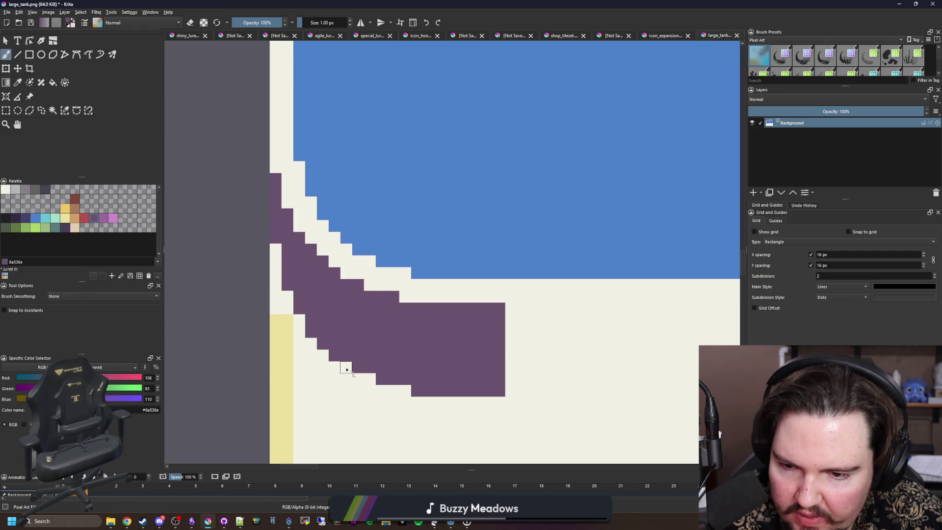
click(407, 394)
scroll(393, 368, down, 4)
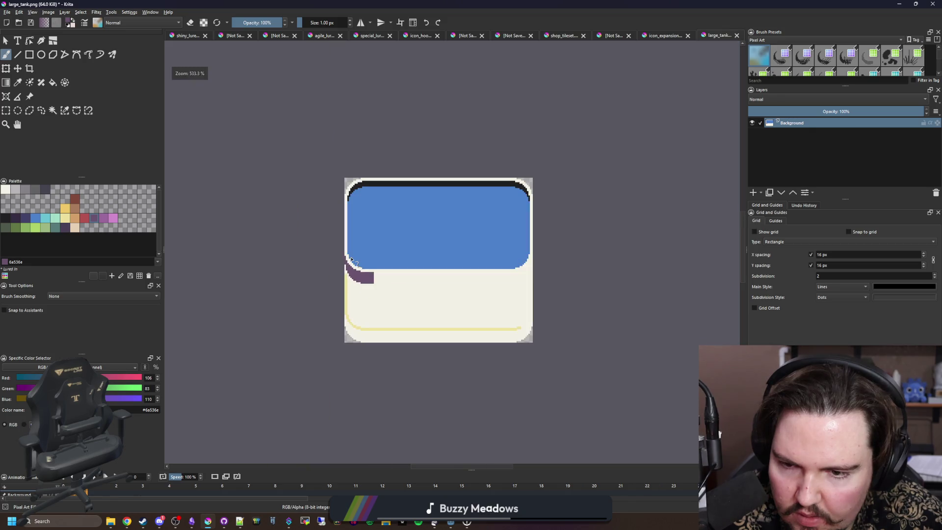
scroll(329, 291, up, 4)
click(322, 299)
scroll(348, 295, down, 4)
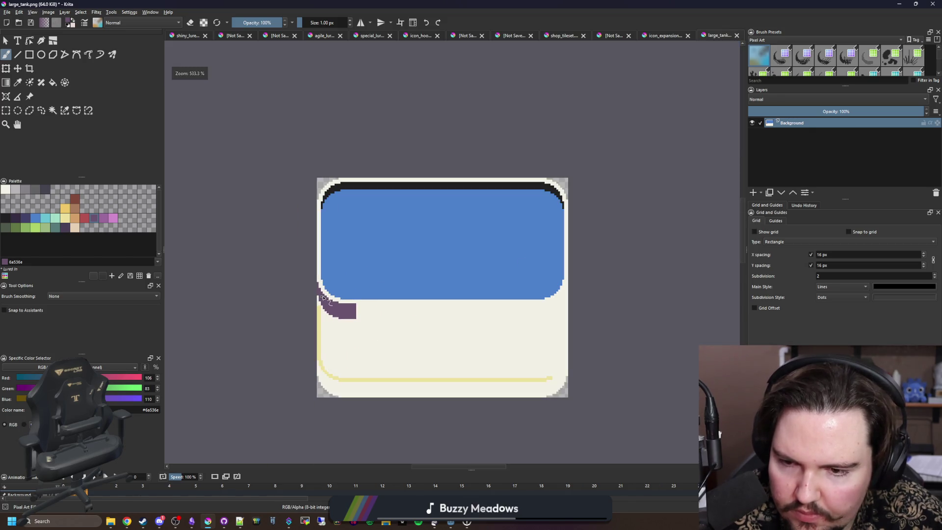
scroll(379, 319, up, 2)
Step: Extend the yellow side line upward to meet the purple band, then resample purple
ctrl+click(260, 314)
scroll(263, 318, up, 2)
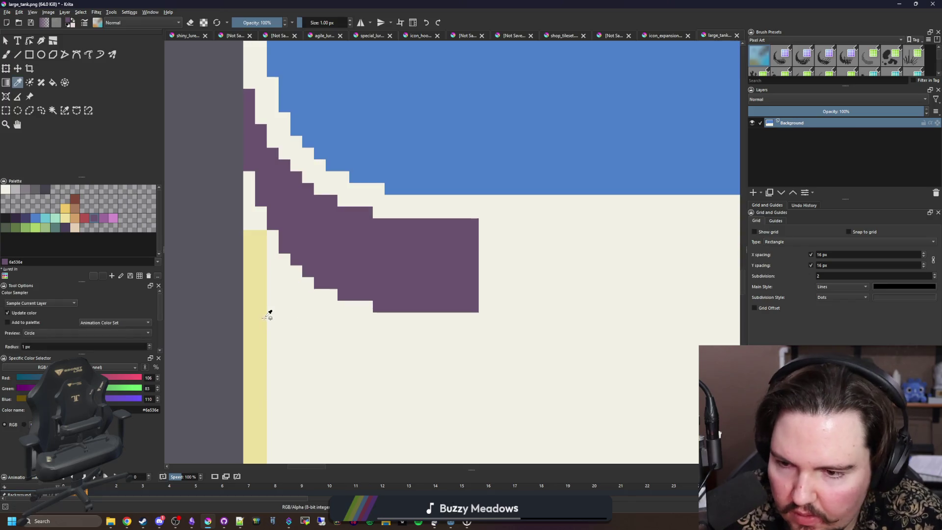
click(259, 213)
drag(255, 221, 250, 184)
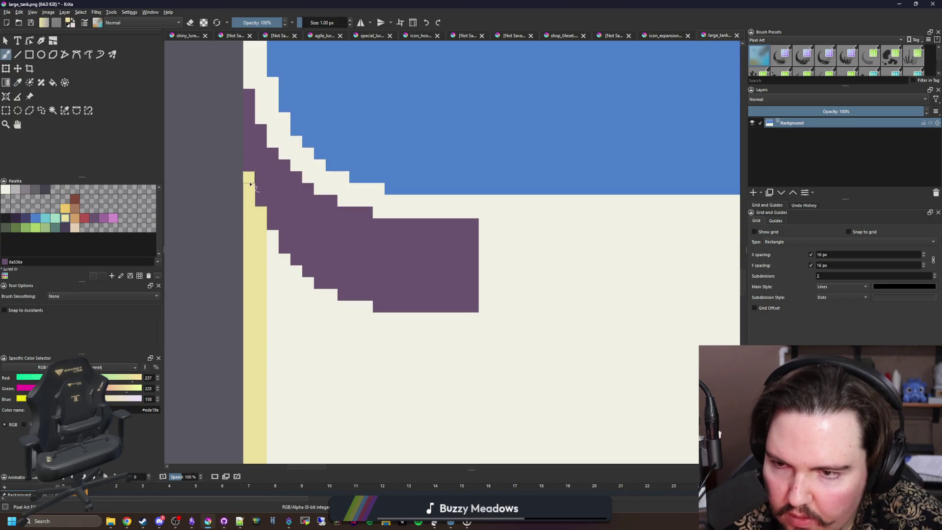
ctrl+click(319, 247)
drag(333, 249, 170, 193)
click(29, 54)
scroll(322, 230, down, 1)
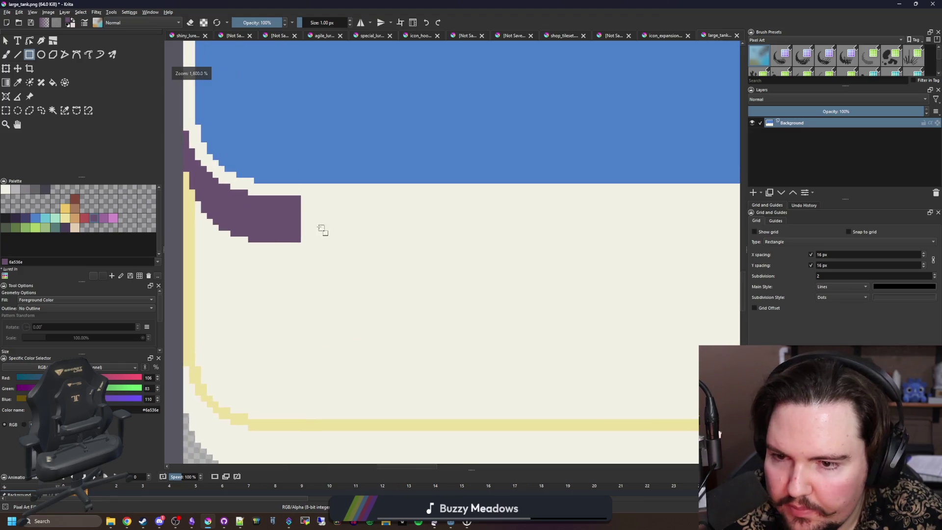
scroll(240, 215, down, 1)
Step: Copy the left strip with the purple corner to a new layer, mirror it horizontally and align it at the right corner
click(5, 110)
drag(353, 244, 475, 338)
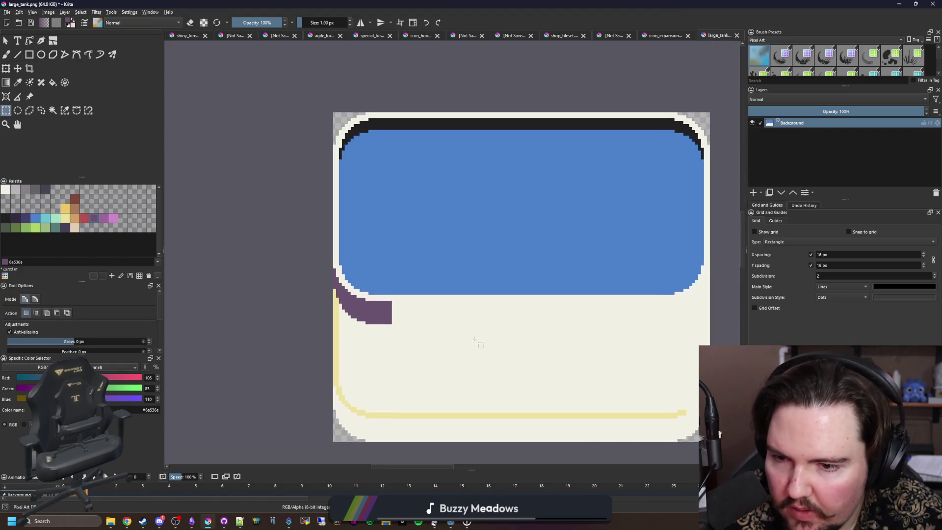
mouse_move(386, 452)
mouse_down()
mouse_move(347, 79)
mouse_move(271, 74)
mouse_up()
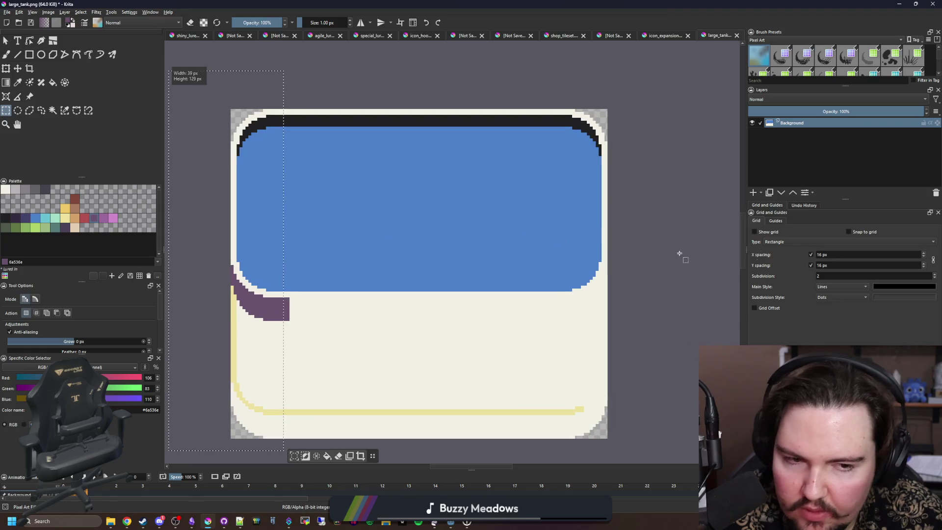
click(754, 192)
right_click(254, 279)
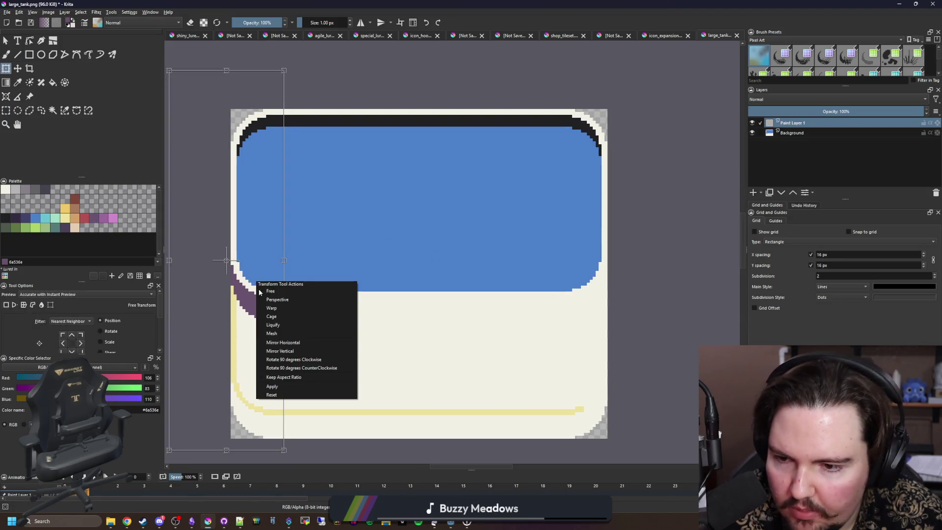
click(283, 341)
mouse_move(227, 260)
mouse_down()
mouse_move(336, 315)
mouse_move(559, 317)
mouse_move(595, 269)
mouse_up()
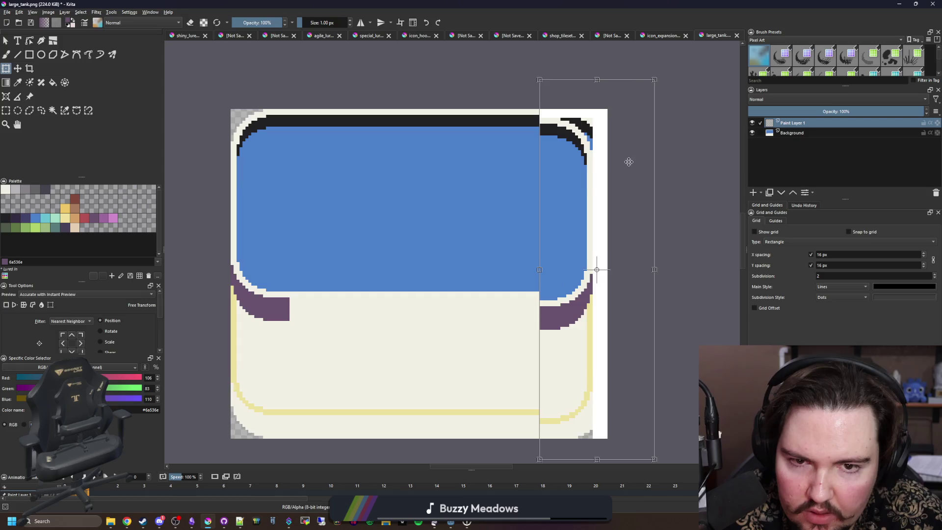
scroll(458, 257, up, 5)
drag(458, 256, 518, 214)
scroll(517, 215, down, 5)
key(Return)
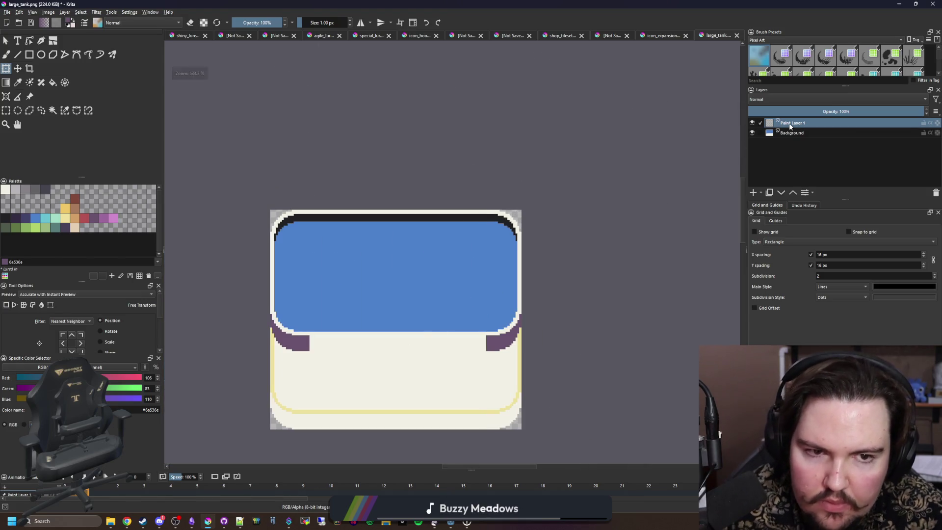
Step: Merge the copied layer into Background and sample the band's purple
right_click(791, 124)
click(822, 197)
scroll(288, 373, up, 3)
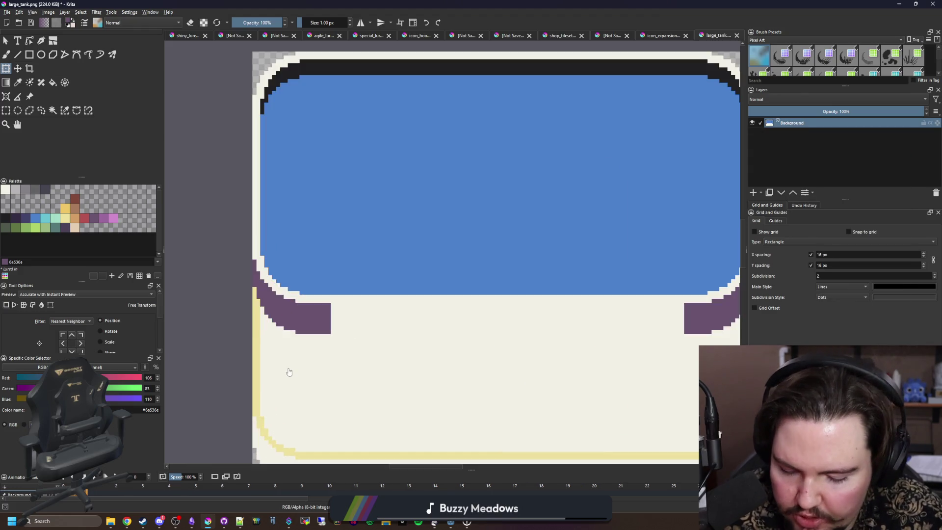
key(p)
click(323, 310)
mouse_move(323, 310)
mouse_down()
mouse_move(227, 268)
mouse_move(587, 264)
mouse_move(231, 293)
mouse_up()
key(v)
Step: Fill the band between both corners purple, the window's white outline tan, then the band brown
key(f)
click(258, 278)
scroll(391, 296, down, 3)
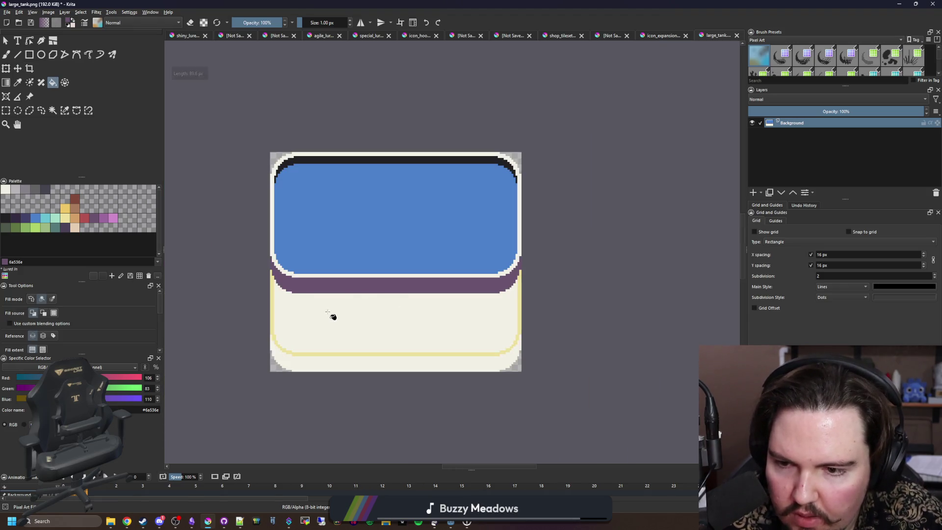
scroll(289, 281, up, 3)
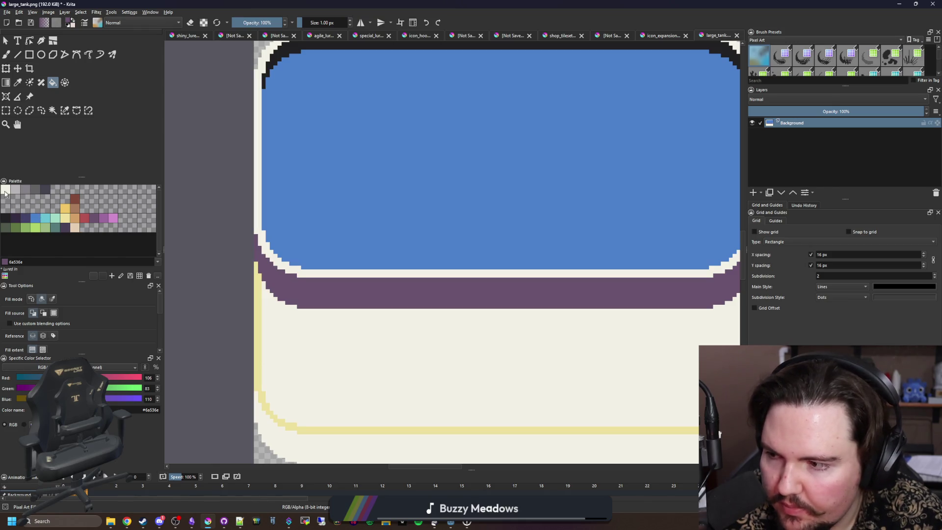
click(74, 217)
click(319, 272)
scroll(311, 273, down, 3)
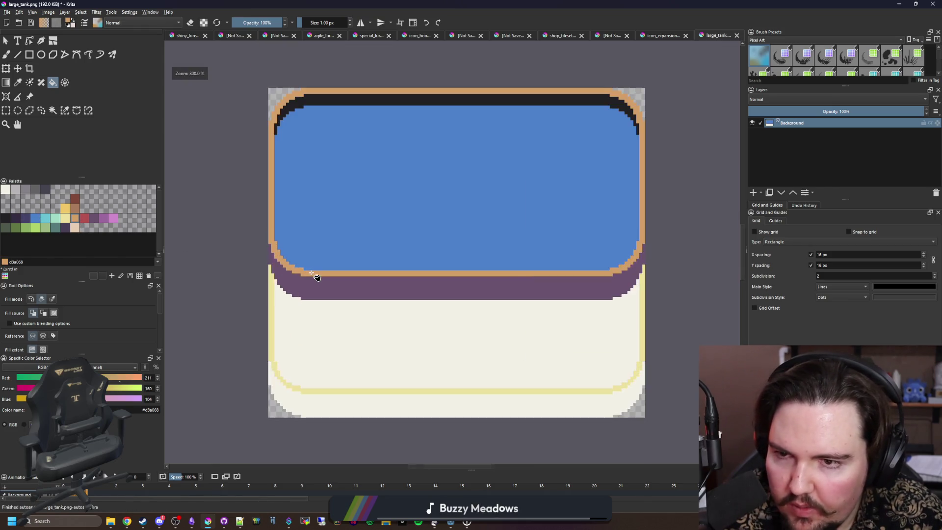
scroll(311, 273, up, 3)
click(75, 210)
click(366, 290)
scroll(288, 273, down, 3)
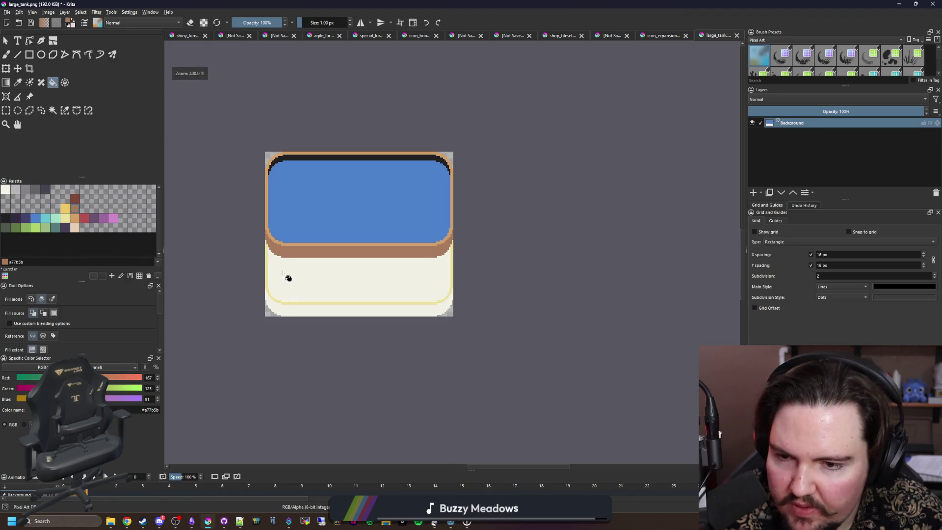
scroll(274, 289, up, 4)
Step: Fill the yellow floor outline tan and the bottom band brown, then pick dark brown for dividers
click(75, 218)
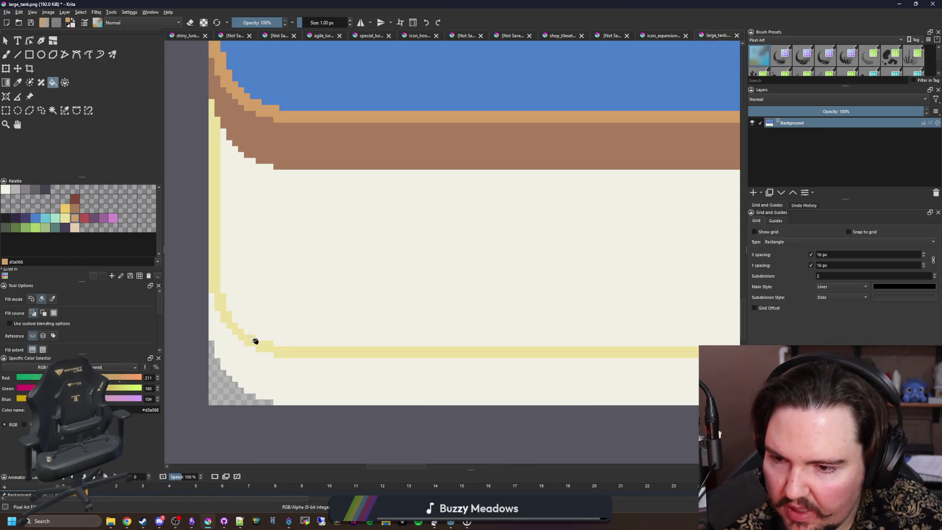
click(255, 341)
click(74, 209)
click(273, 363)
scroll(309, 365, down, 3)
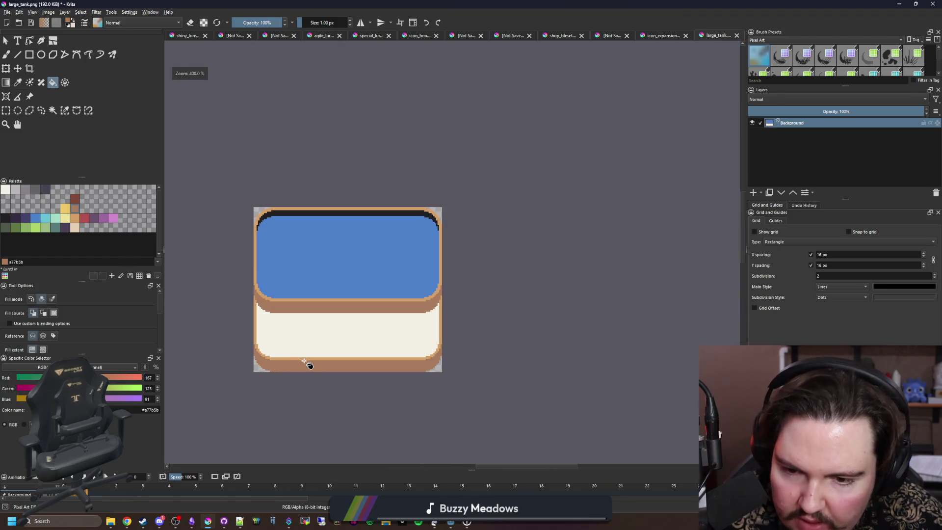
scroll(307, 366, up, 3)
scroll(265, 336, down, 3)
scroll(297, 332, up, 1)
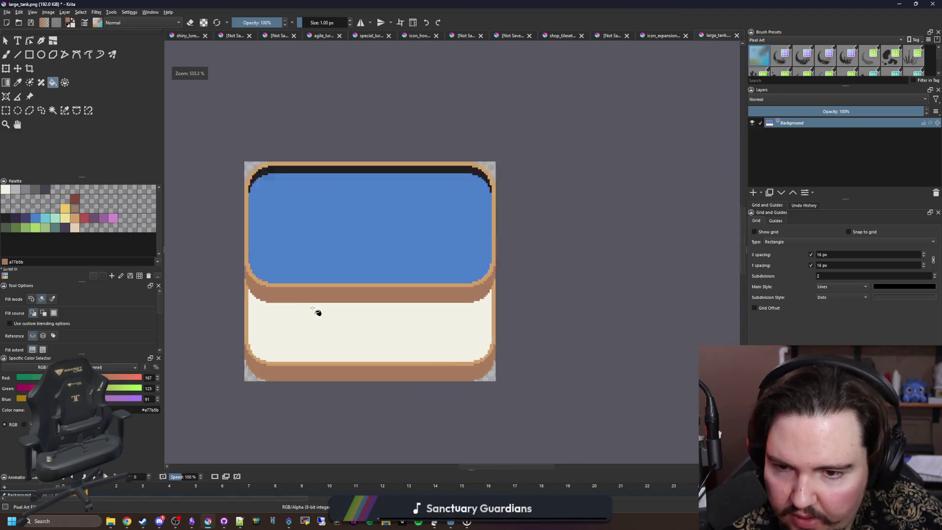
scroll(318, 312, up, 1)
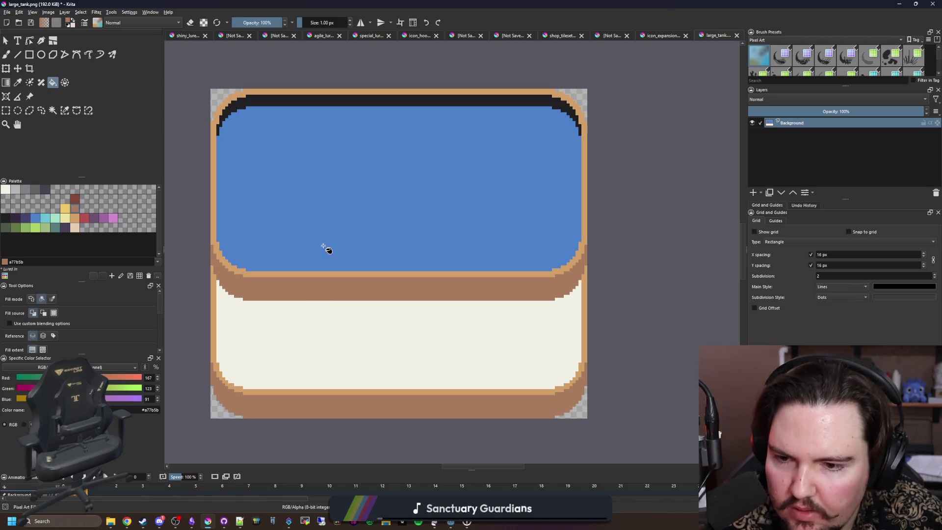
scroll(224, 277, up, 2)
click(75, 199)
Step: Paint a dark brown vertical divider down the upper brown band and extend it a few pixels
scroll(294, 285, up, 2)
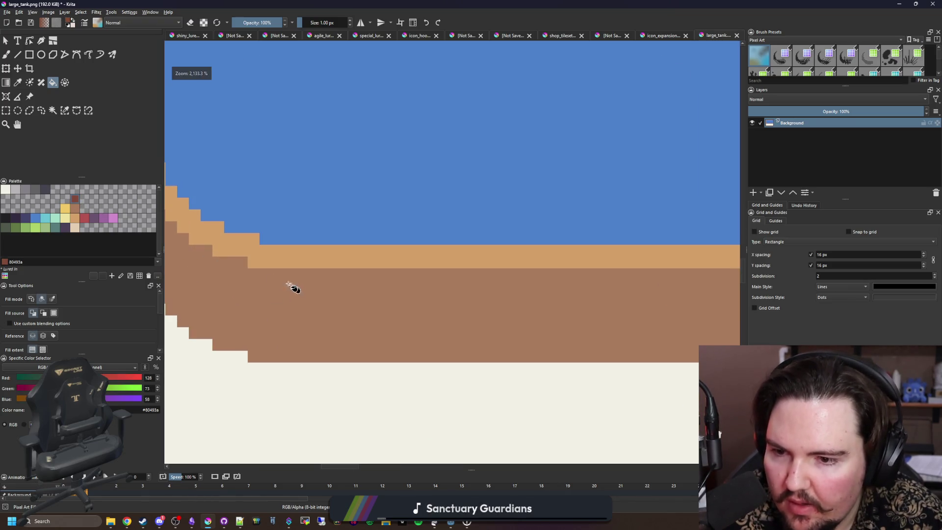
key(b)
drag(254, 270, 253, 362)
scroll(241, 301, down, 5)
scroll(545, 289, up, 4)
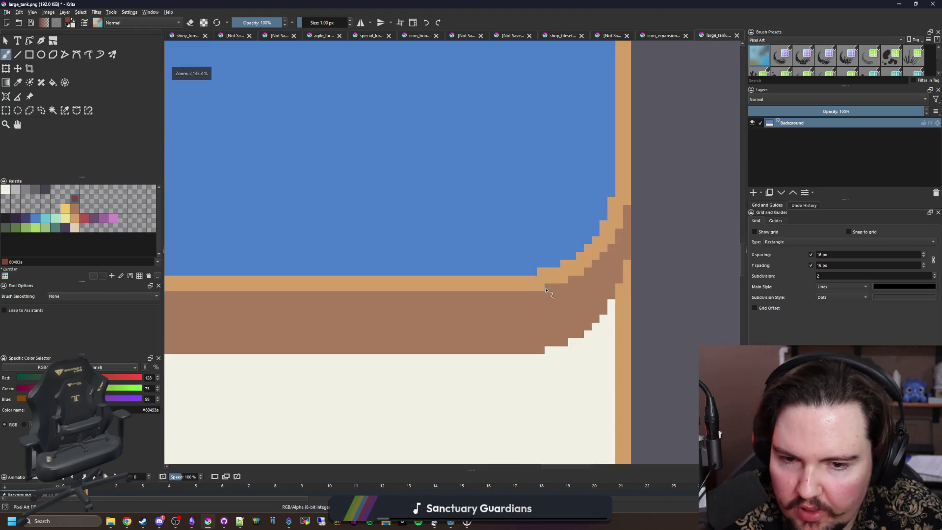
drag(540, 333, 540, 349)
scroll(540, 349, down, 5)
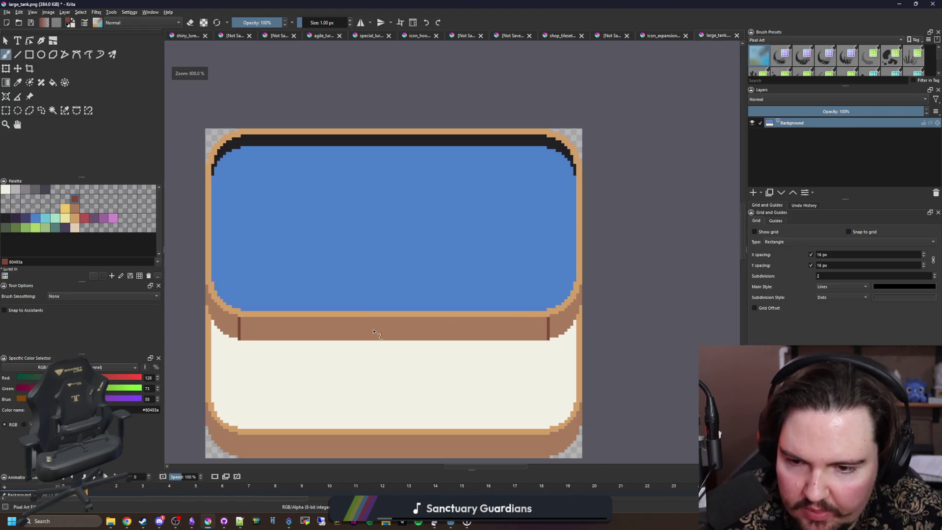
scroll(397, 313, up, 4)
scroll(397, 348, down, 6)
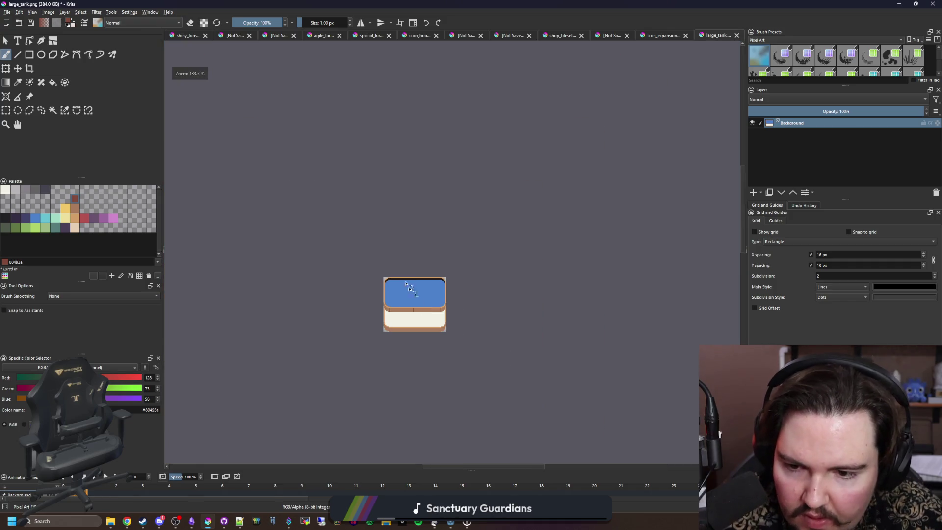
scroll(398, 326, up, 4)
scroll(343, 348, up, 3)
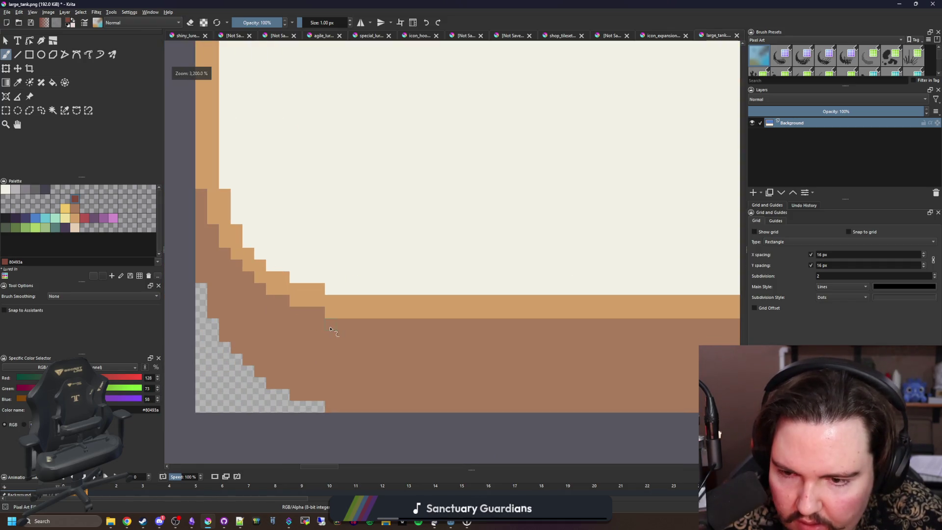
Step: Add dark brown vertical dividers on the bottom band at the left, right and centre, then pick cyan
drag(330, 319, 330, 412)
scroll(330, 412, down, 3)
scroll(608, 361, up, 1)
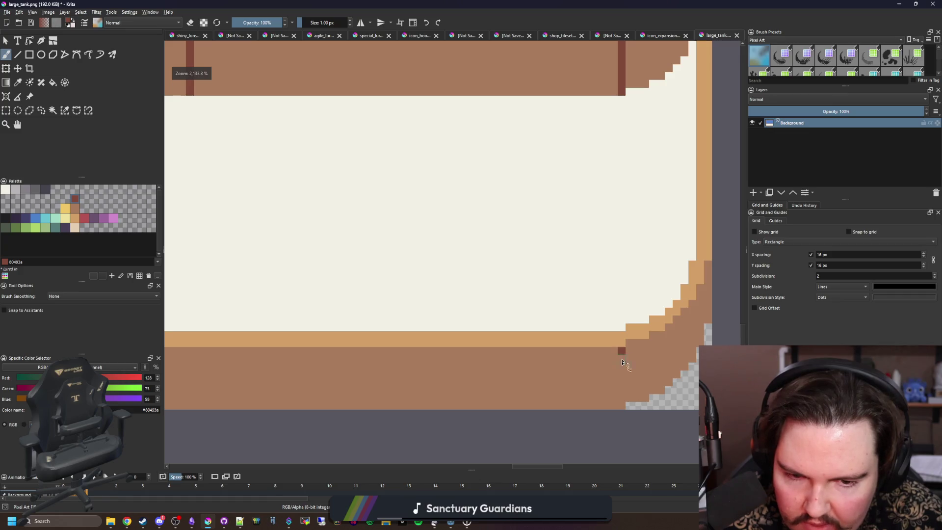
drag(621, 362, 622, 420)
scroll(622, 412, down, 3)
scroll(520, 379, up, 3)
drag(435, 367, 435, 423)
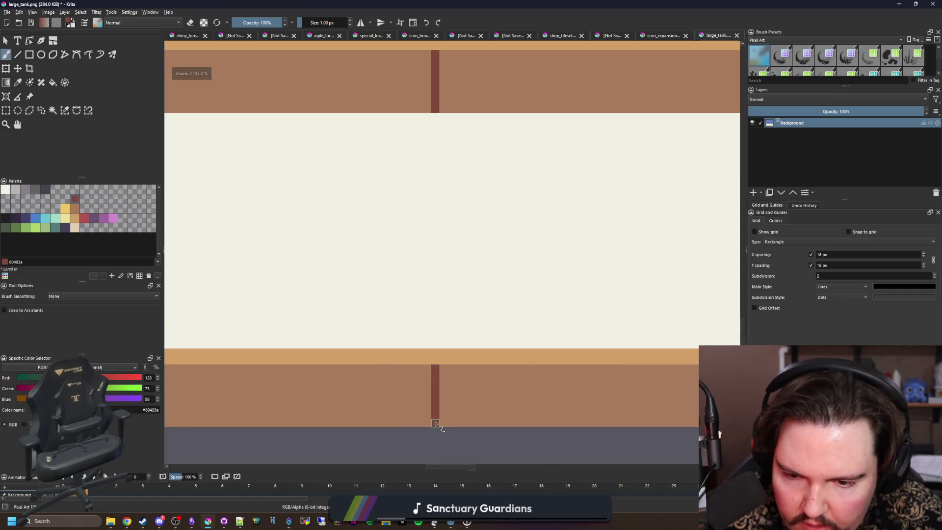
scroll(434, 423, down, 4)
scroll(485, 391, up, 2)
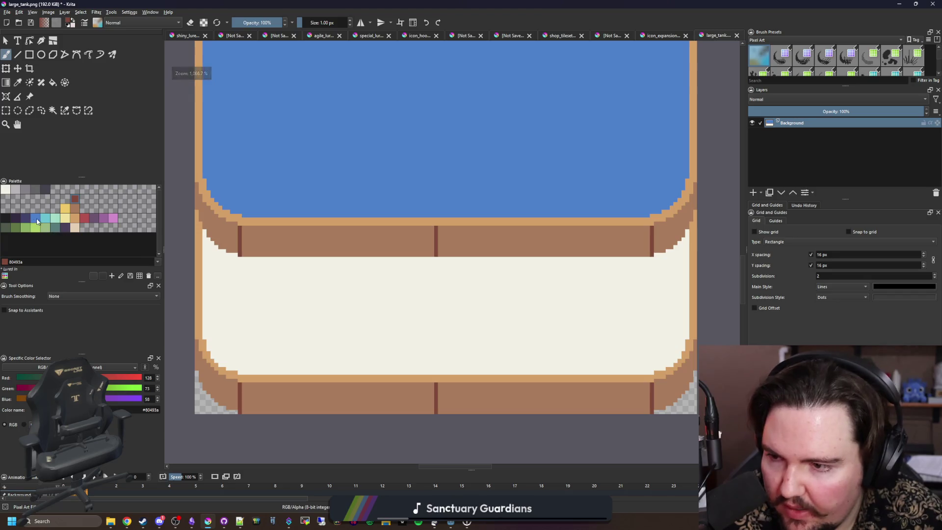
click(45, 218)
Step: Bucket-fill the tank's lower cream area with cyan 68c2d3
key(f)
click(298, 318)
scroll(220, 363, up, 2)
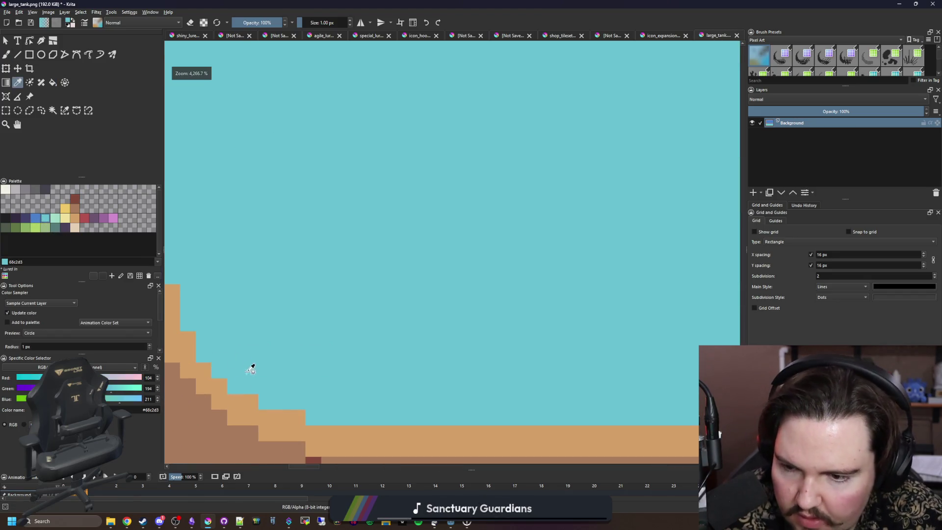
Step: Sample the tan rim colour and paint six stepped tan pixels along the lower-right corner
ctrl+click(242, 391)
key(b)
scroll(283, 354, down, 1)
scroll(284, 363, up, 1)
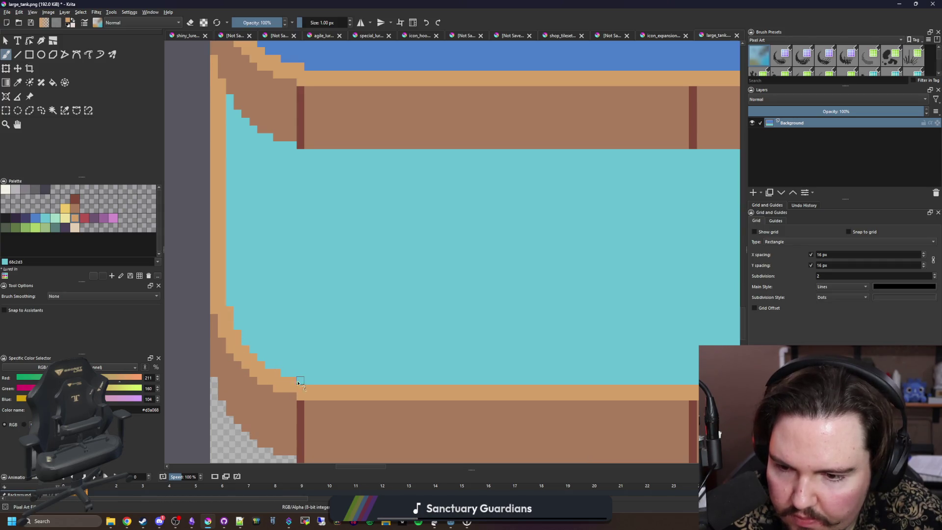
scroll(204, 359, down, 3)
scroll(449, 321, up, 5)
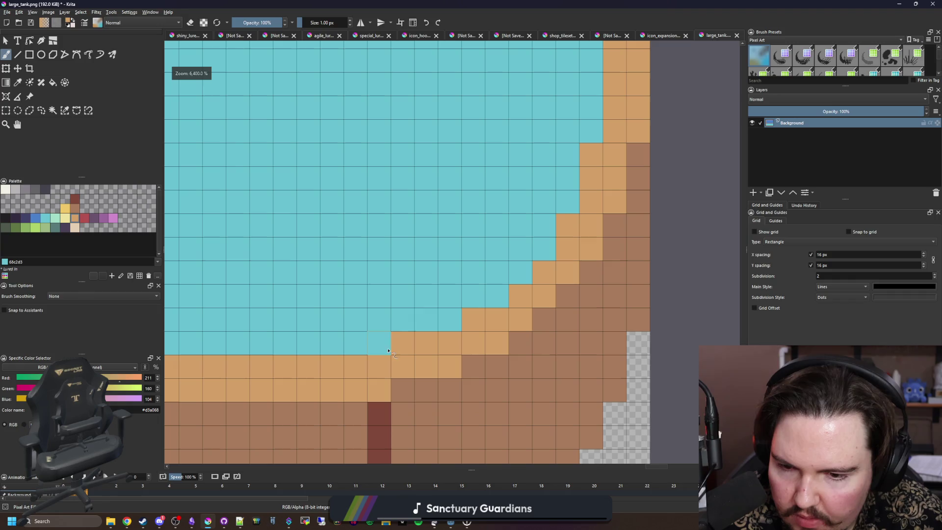
click(449, 320)
click(497, 295)
click(521, 272)
click(544, 248)
click(568, 202)
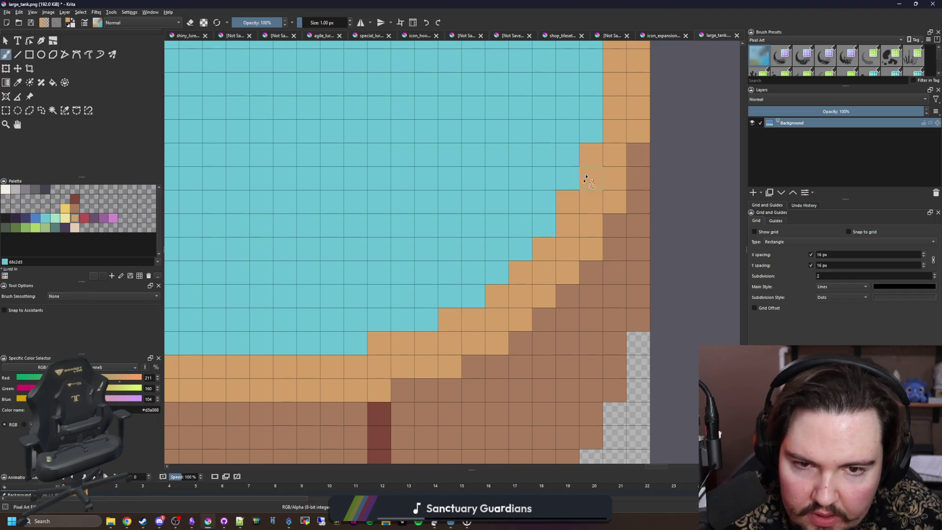
click(591, 131)
scroll(530, 202, down, 5)
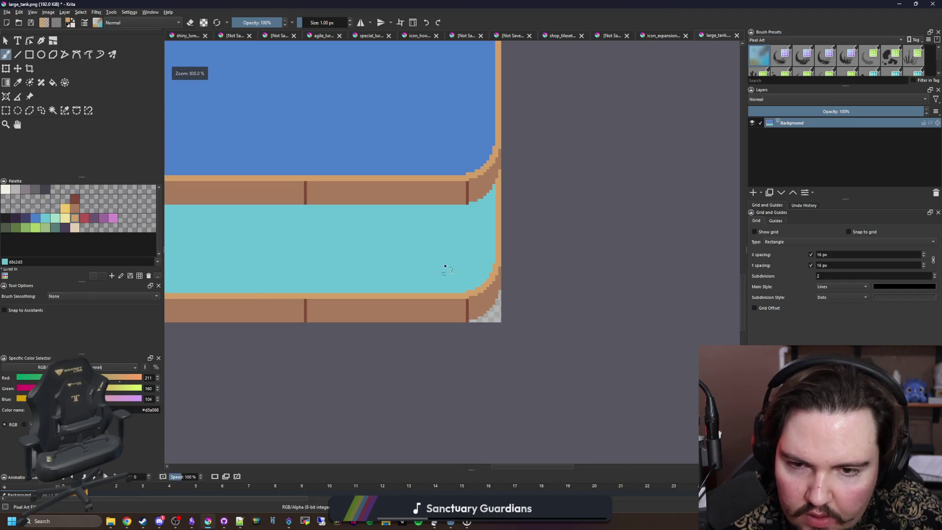
scroll(511, 126, down, 2)
scroll(511, 100, up, 2)
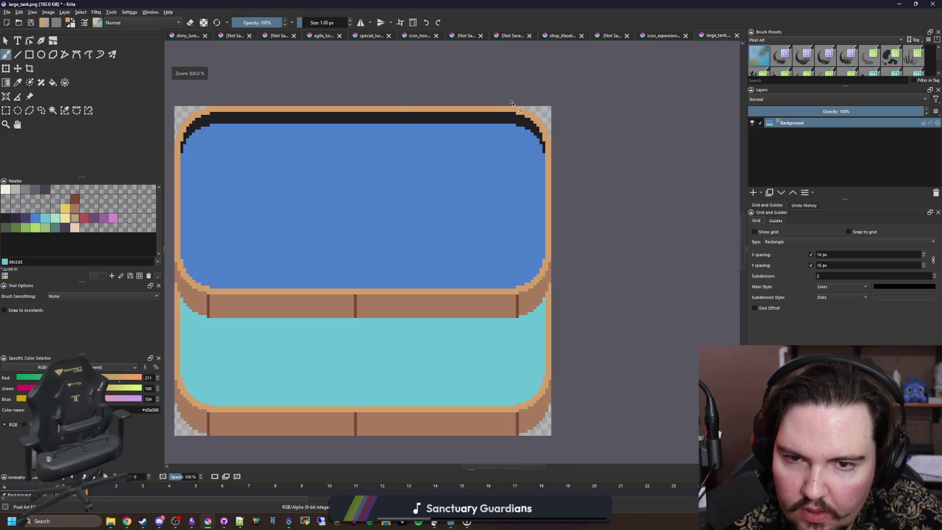
scroll(515, 140, down, 2)
Step: Fill the cyan lower section with blue water colour 4b80ca
scroll(456, 142, up, 2)
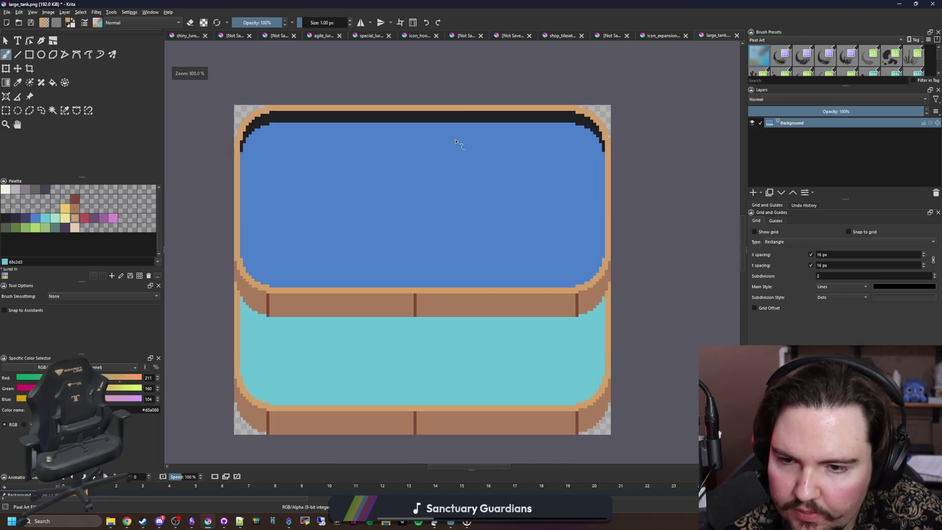
click(35, 217)
key(f)
click(350, 389)
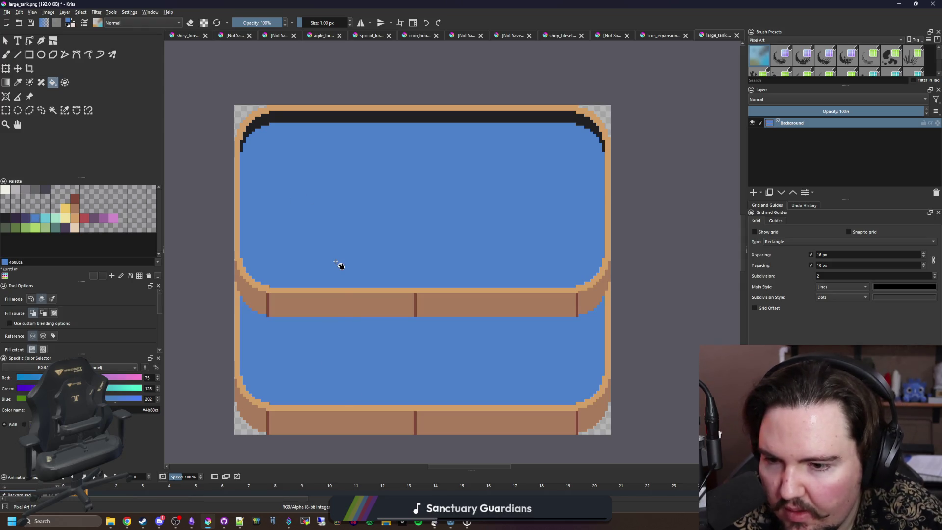
Step: Fill the upper blue window with off-white f2f0e5, comparing it with undo and redo
click(8, 191)
click(351, 187)
scroll(414, 235, down, 2)
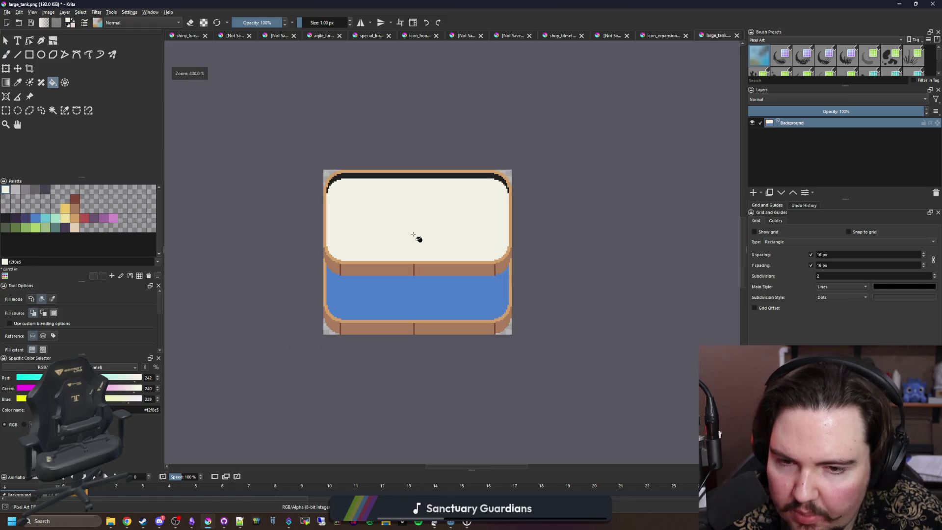
scroll(429, 207, up, 1)
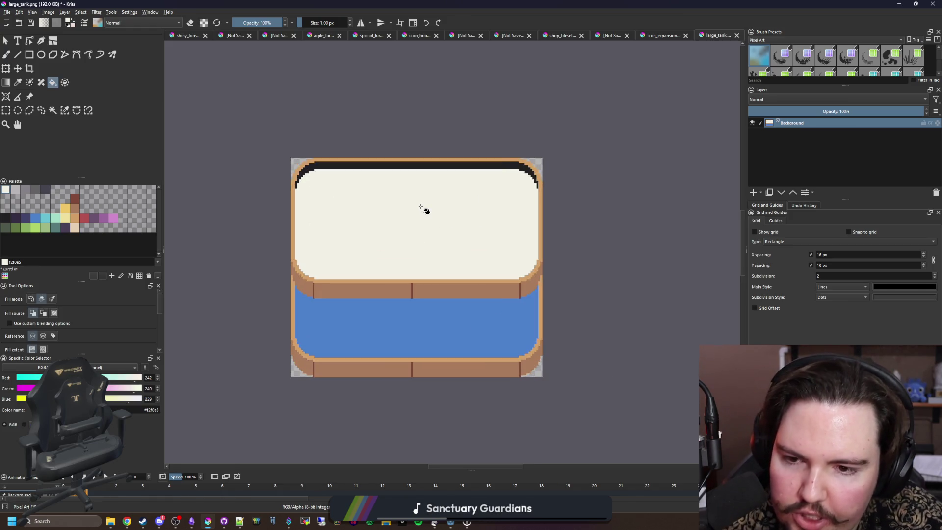
scroll(424, 207, up, 1)
scroll(421, 207, down, 1)
key(ctrl+z)
key(ctrl+shift+z)
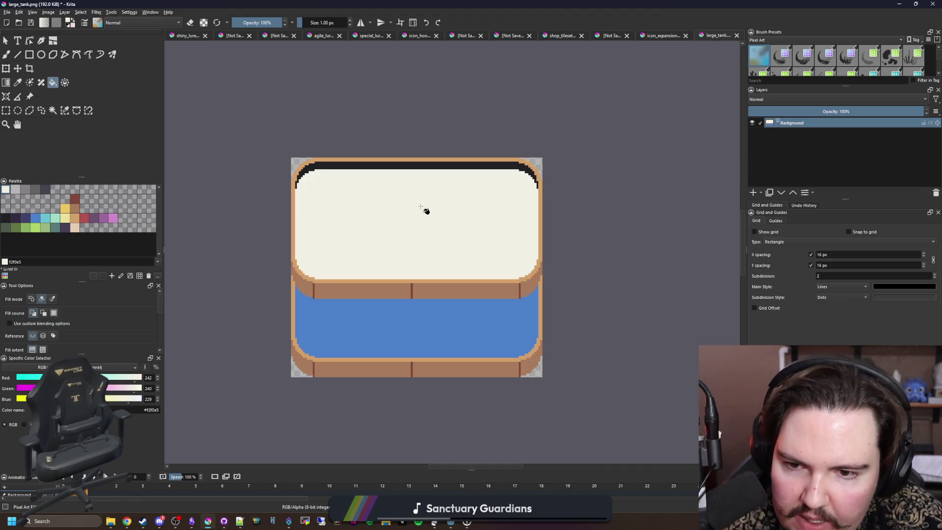
scroll(424, 209, down, 2)
scroll(425, 209, up, 2)
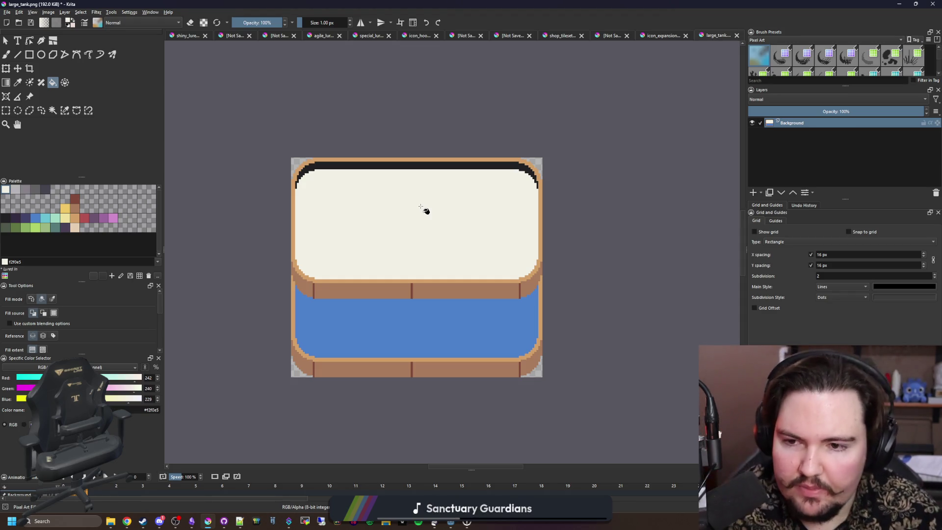
click(6, 114)
Step: Select the tank's top strip and nudge it one pixel right
drag(259, 385, 379, 90)
click(17, 68)
scroll(273, 206, up, 2)
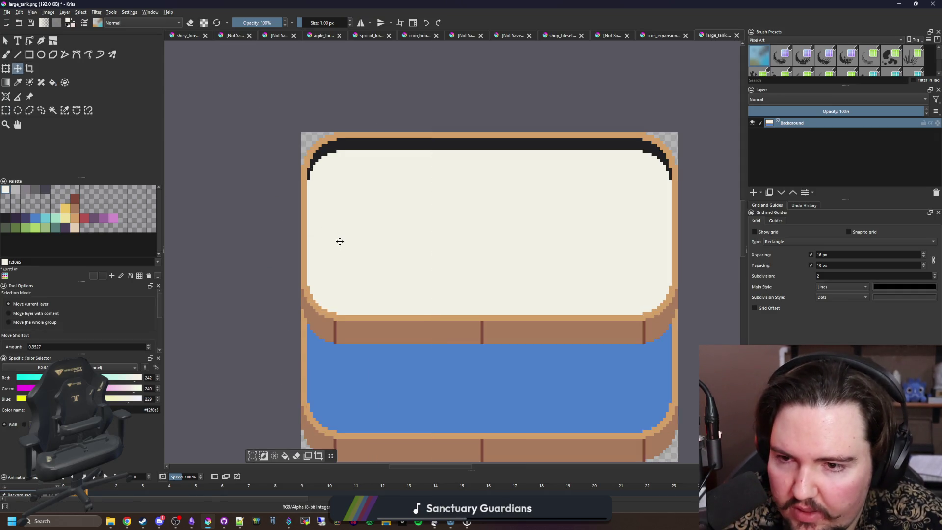
click(5, 111)
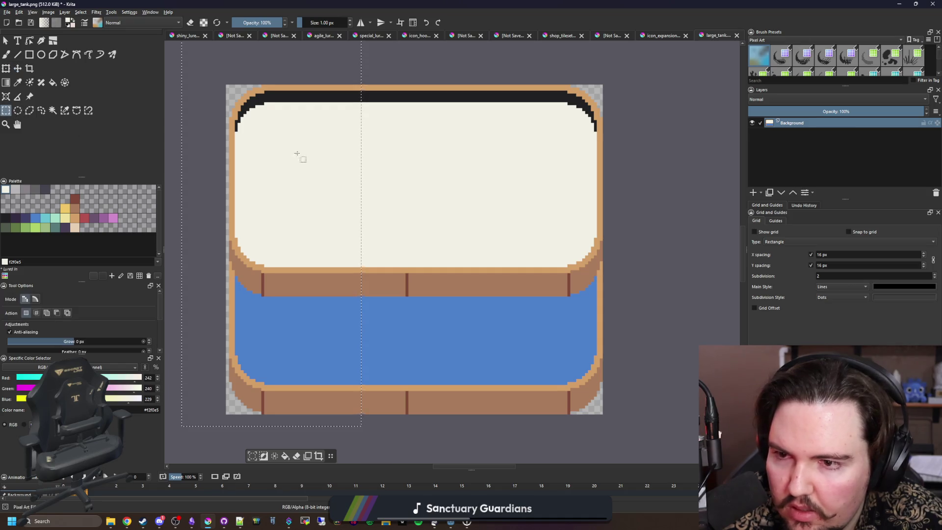
scroll(304, 148, down, 2)
drag(219, 80, 440, 152)
key(t)
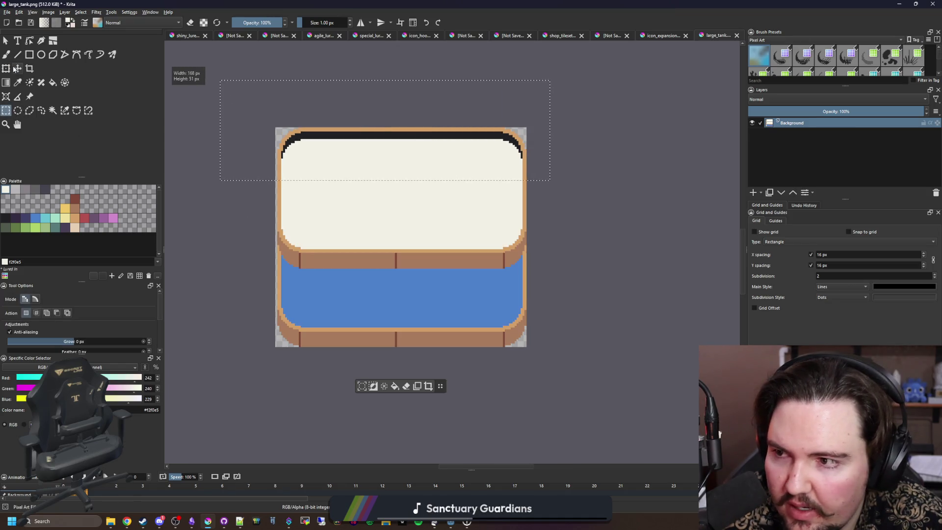
scroll(285, 129, up, 2)
key(Right)
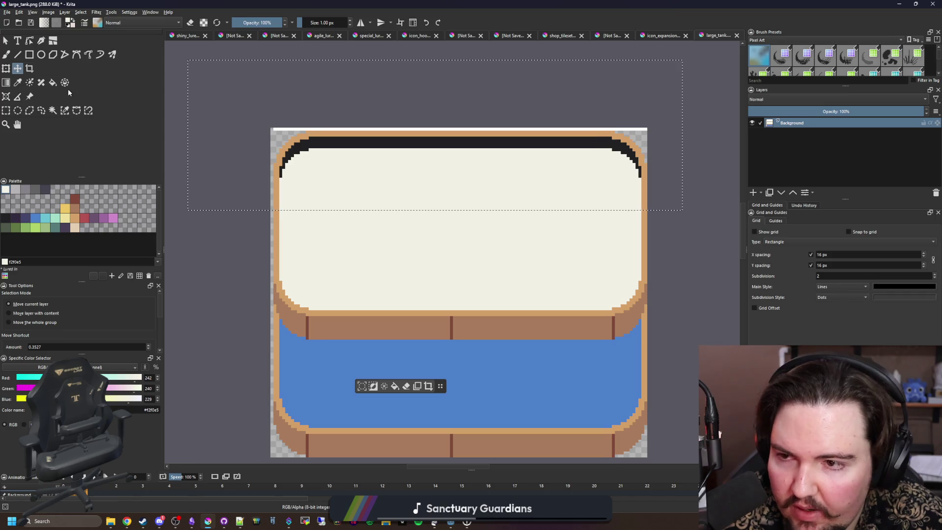
click(52, 111)
Step: Select the right part of the tank and shift it slightly
click(6, 110)
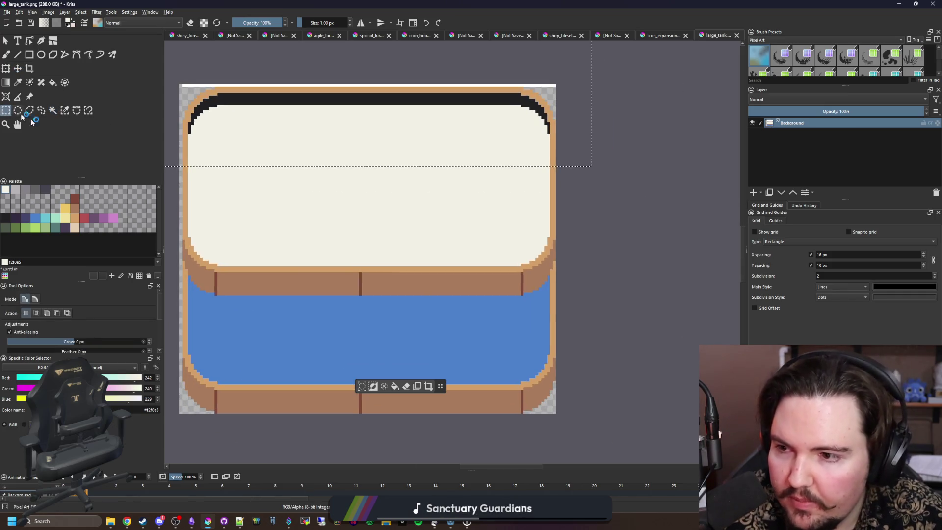
scroll(520, 286, down, 2)
drag(617, 427, 477, 107)
click(18, 69)
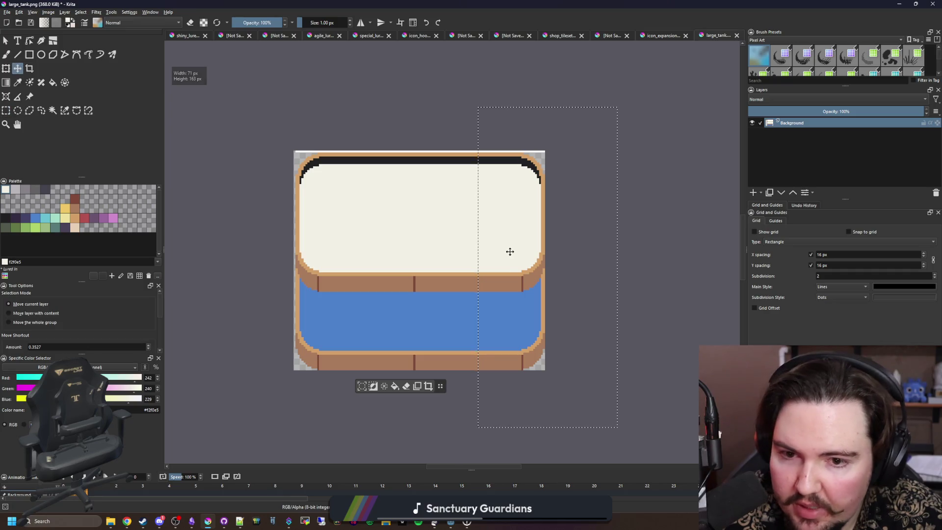
scroll(508, 250, up, 1)
drag(508, 250, 505, 254)
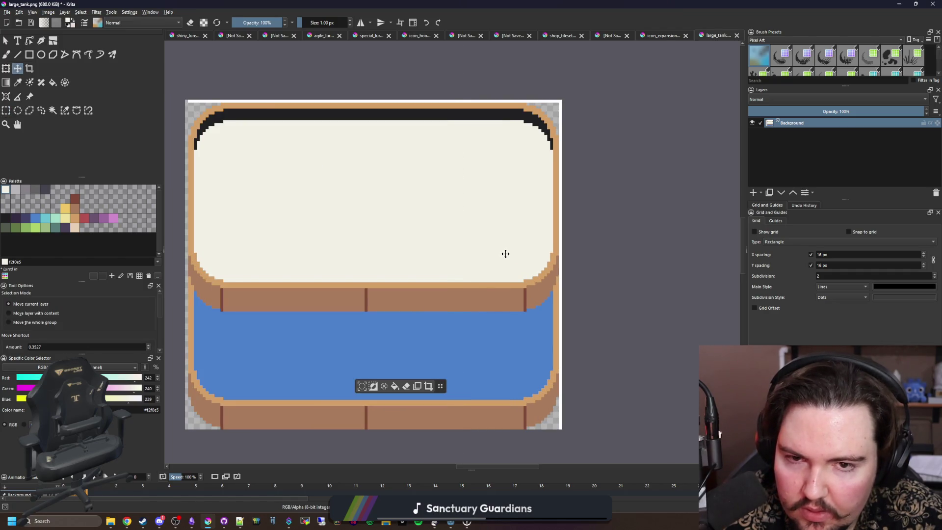
Step: Select the tank content and move it up about 8 px
key(ctrl+r)
scroll(430, 229, down, 2)
mouse_move(581, 411)
mouse_down()
mouse_move(383, 349)
mouse_move(190, 227)
mouse_up()
key(t)
scroll(336, 321, up, 2)
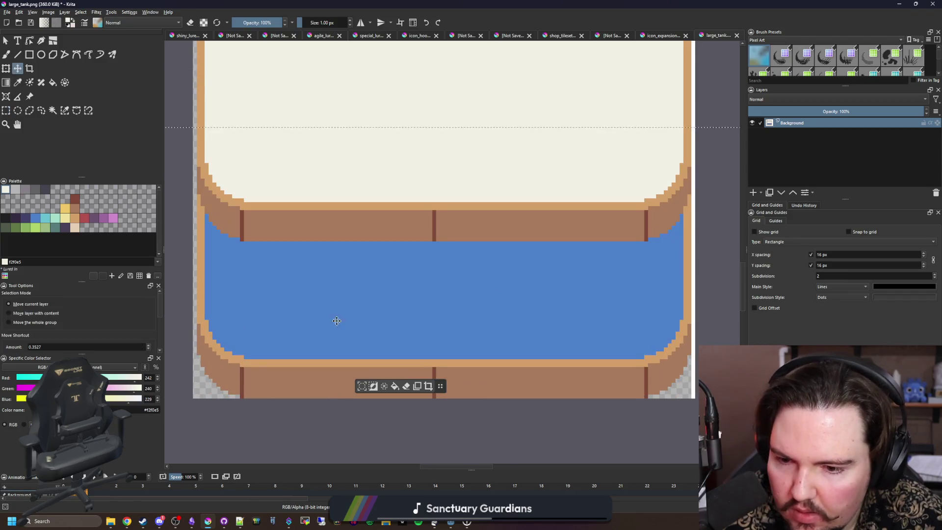
drag(337, 320, 337, 313)
key(ctrl+shift+a)
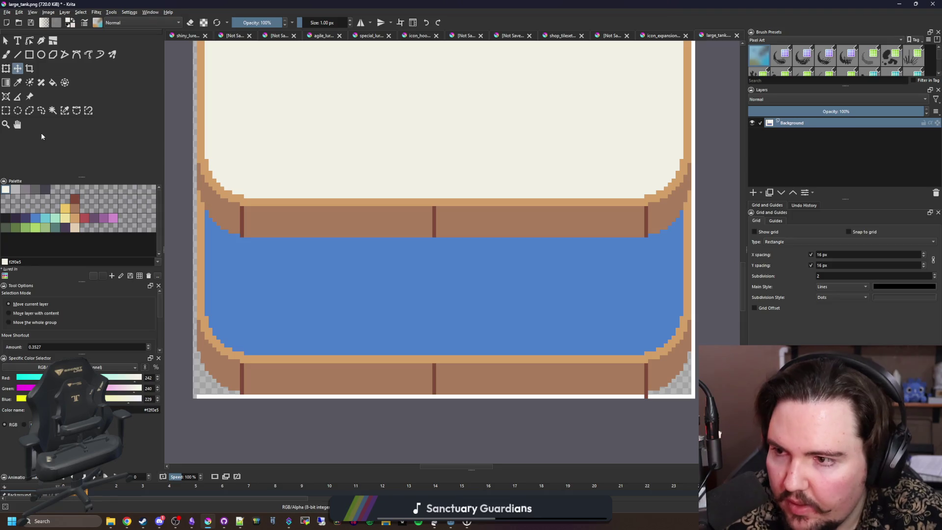
Step: Magic-wand select the white bottom strip, delete it to transparency, and deselect
click(53, 110)
click(691, 397)
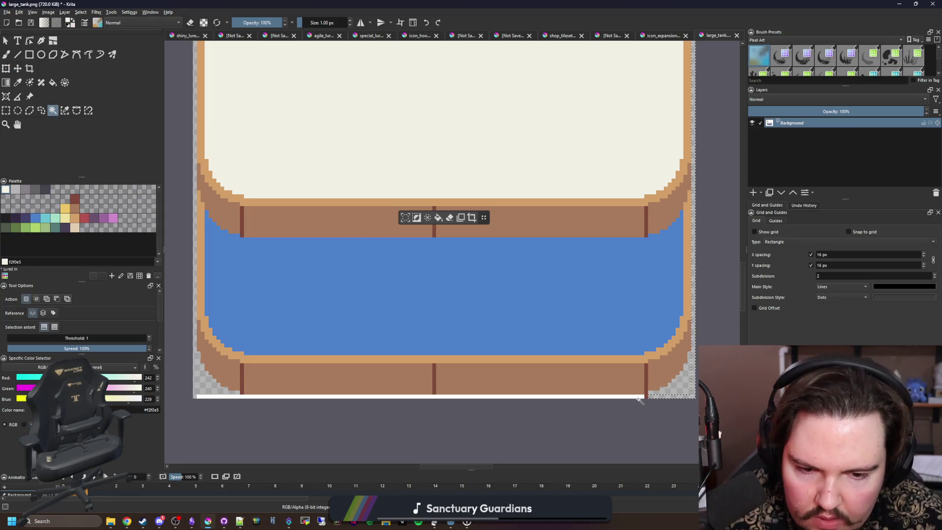
click(644, 396)
key(Delete)
key(ctrl+shift+a)
key(b)
key(e)
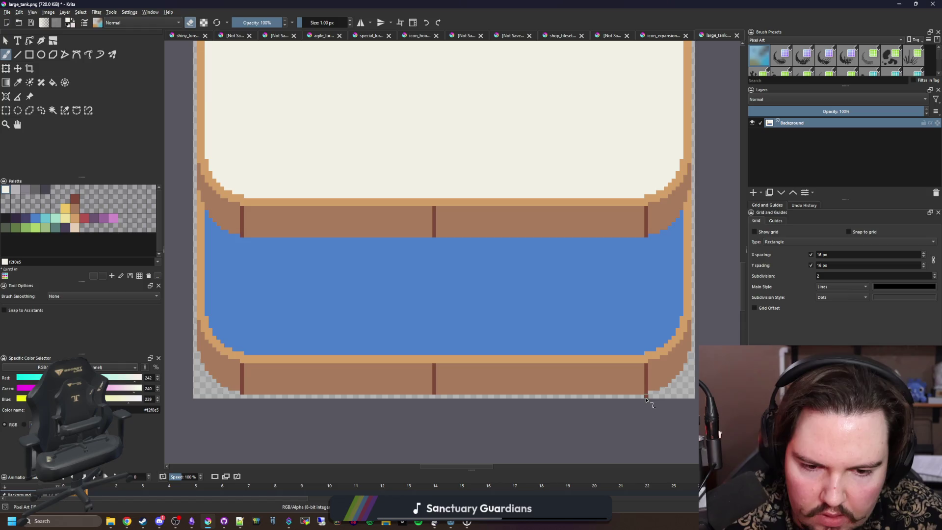
Step: Centre the tank in view, then move the Krita window aside to reveal Godot
scroll(568, 312, up, 5)
scroll(564, 212, down, 2)
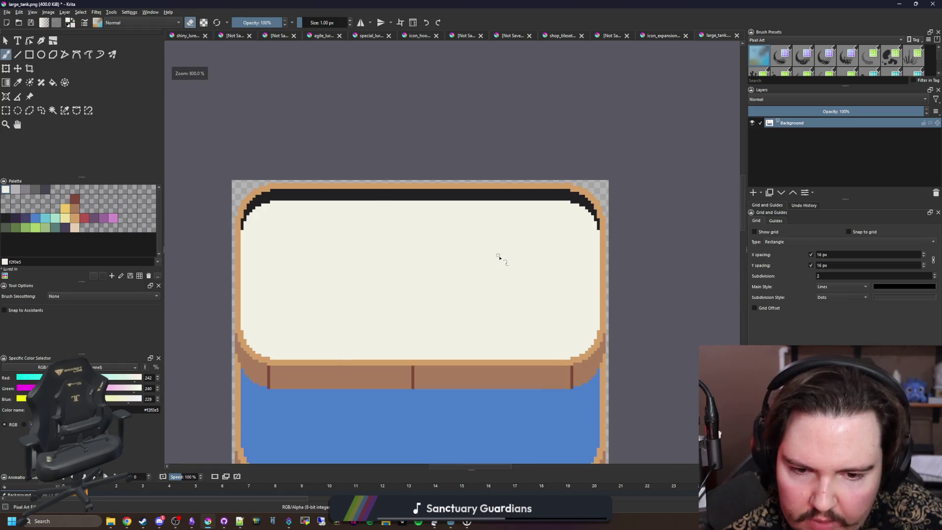
scroll(499, 259, down, 2)
drag(437, 340, 447, 289)
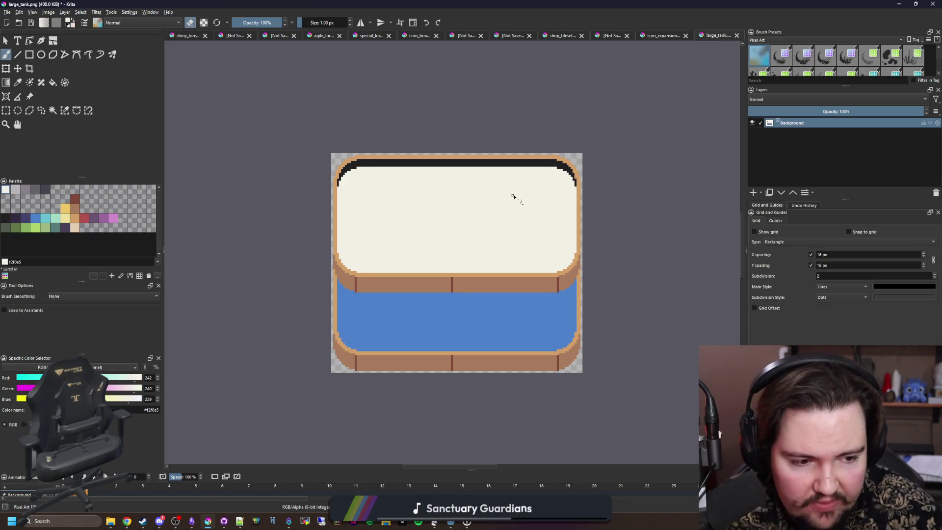
mouse_move(475, 4)
mouse_down()
mouse_move(475, 301)
mouse_move(459, 432)
mouse_up()
Step: Zoom around FishTank7 in Godot's 2D view, then maximize Krita again
scroll(352, 284, up, 3)
scroll(352, 283, up, 4)
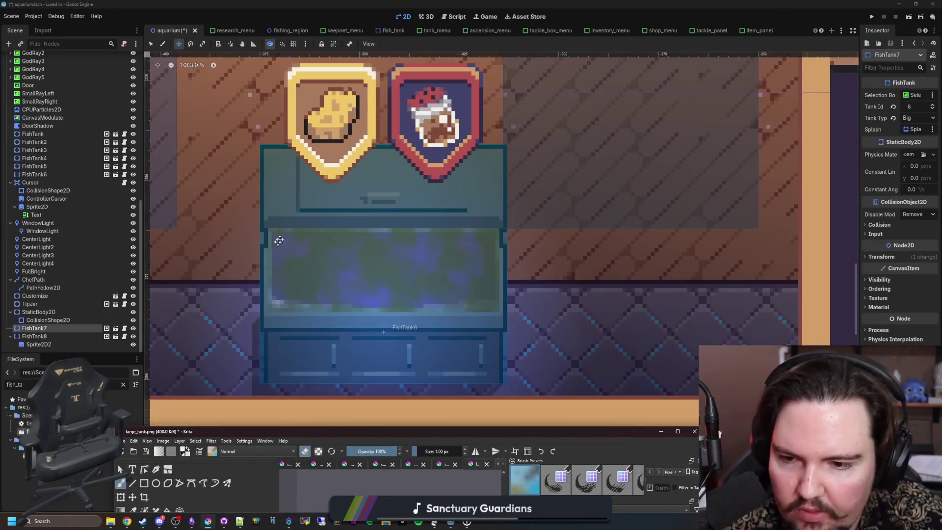
scroll(383, 310, down, 3)
scroll(407, 314, down, 6)
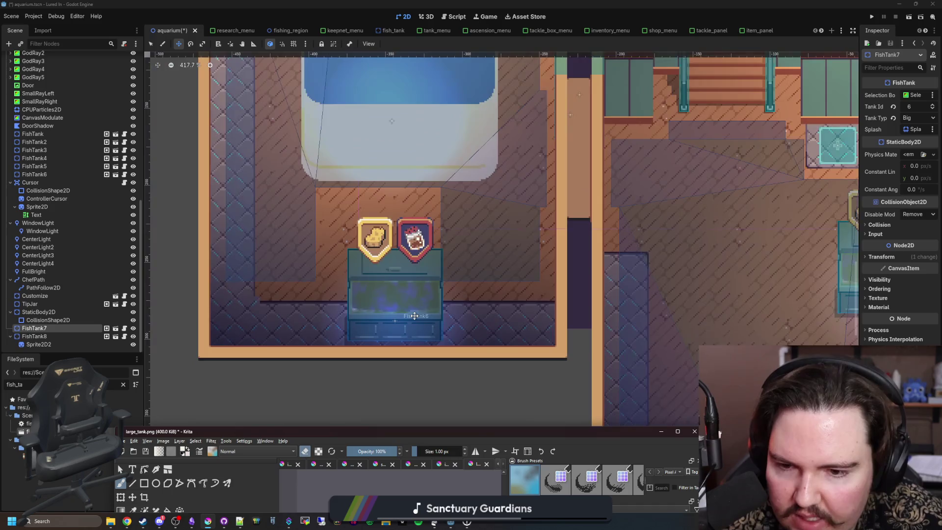
scroll(431, 190, up, 3)
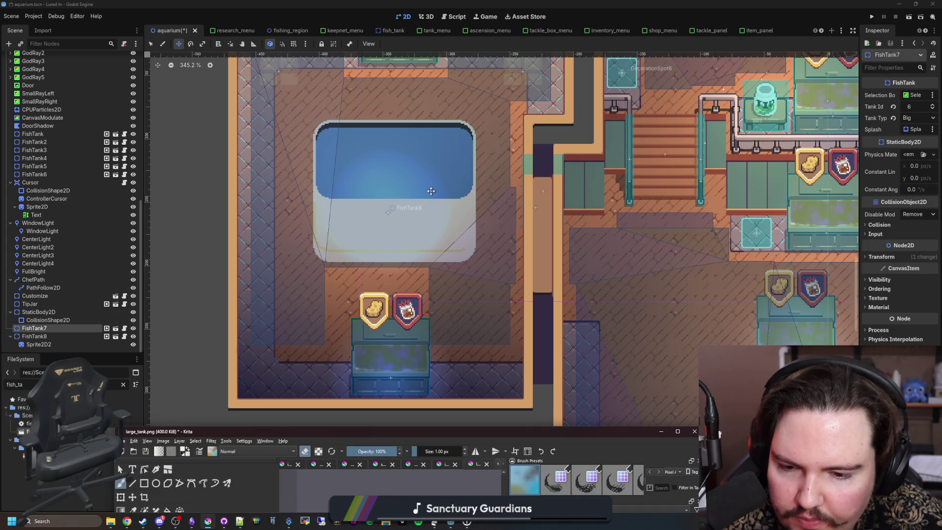
scroll(431, 191, down, 2)
scroll(716, 329, up, 3)
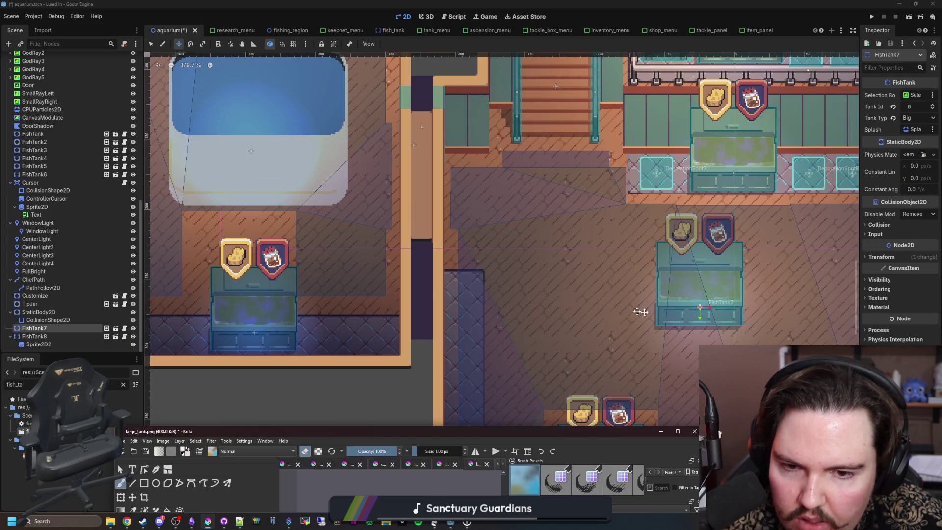
scroll(448, 314, down, 2)
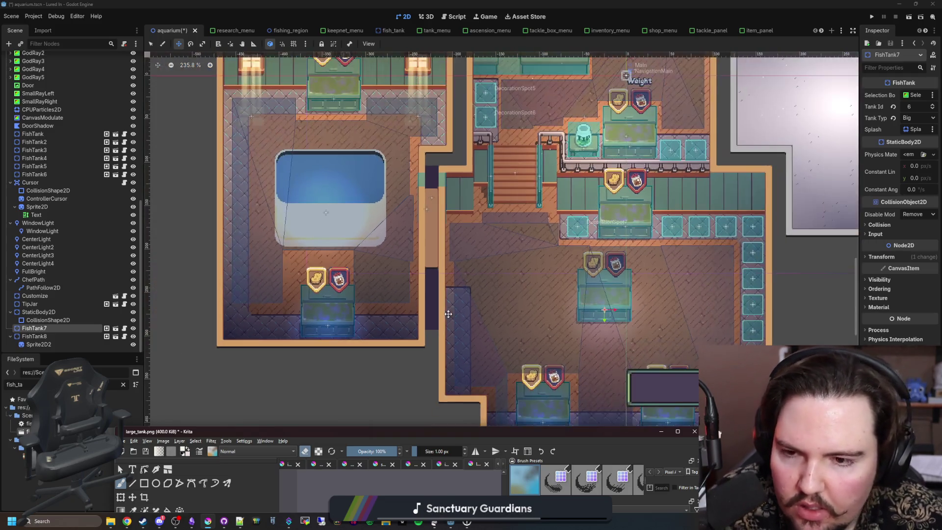
scroll(448, 314, up, 2)
scroll(489, 238, down, 3)
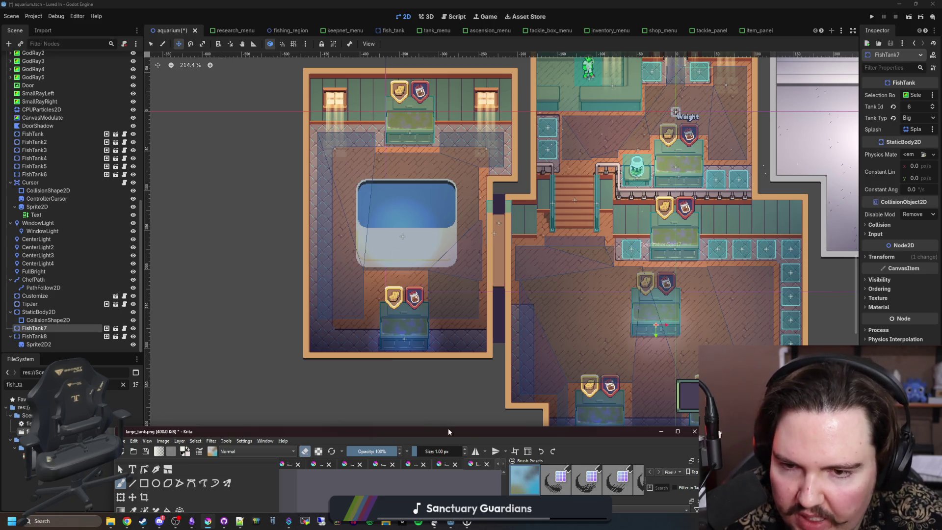
mouse_move(448, 432)
mouse_down()
mouse_move(595, 335)
mouse_move(442, 1)
mouse_up()
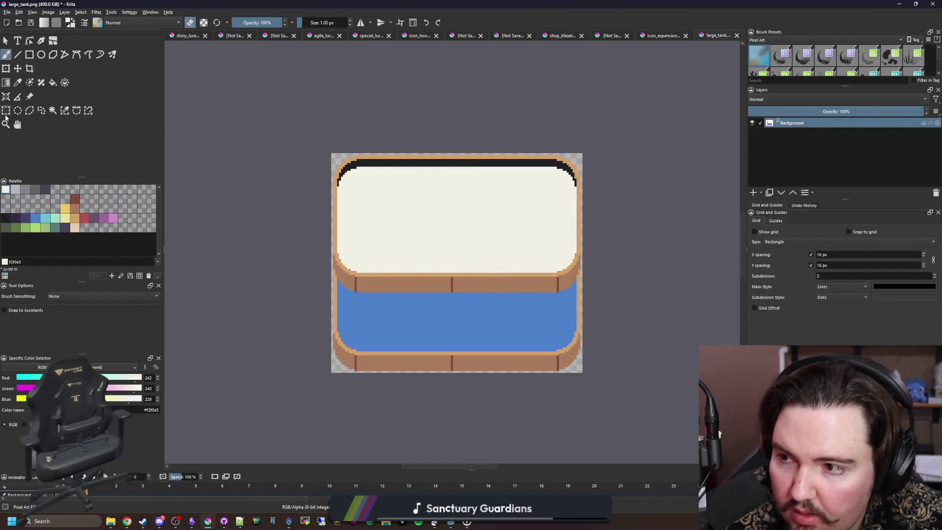
Step: Try shifting the tank's top strip down about 60 px, then undo and deselect
click(6, 111)
drag(273, 120, 740, 225)
key(t)
drag(412, 179, 415, 209)
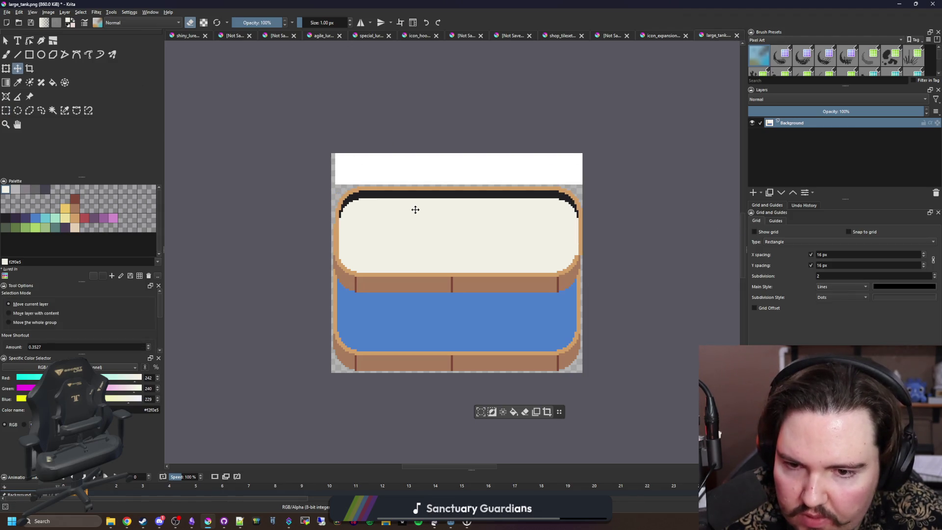
key(ctrl+z)
key(ctrl+shift+a)
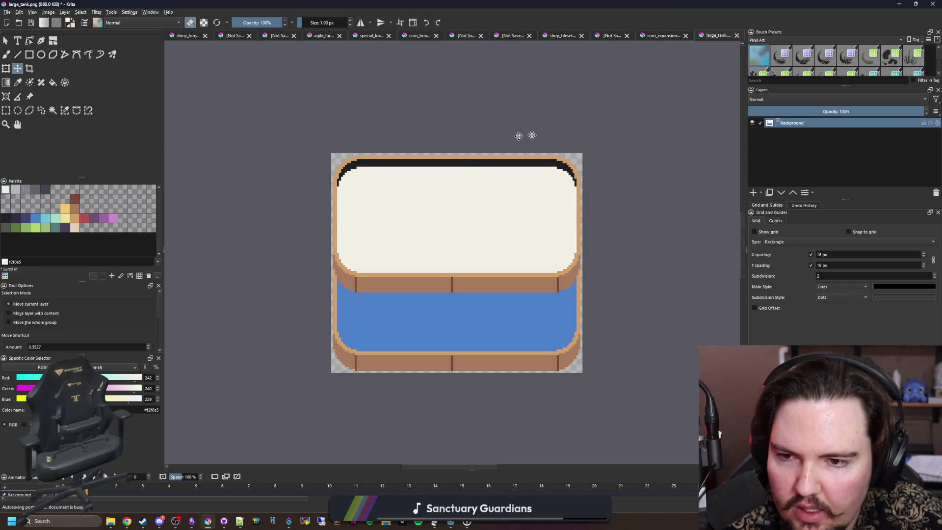
Step: Magic-wand select the blue water region of the tank
scroll(552, 211, up, 1)
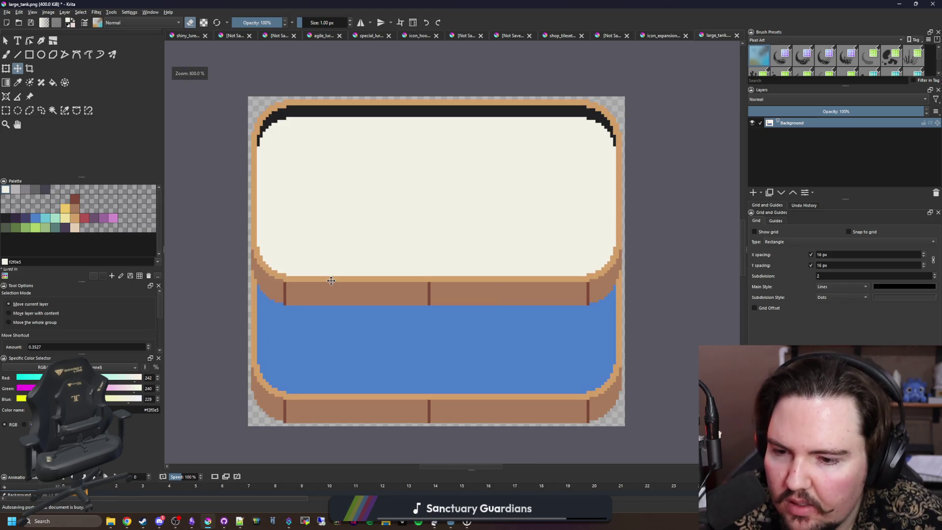
click(5, 217)
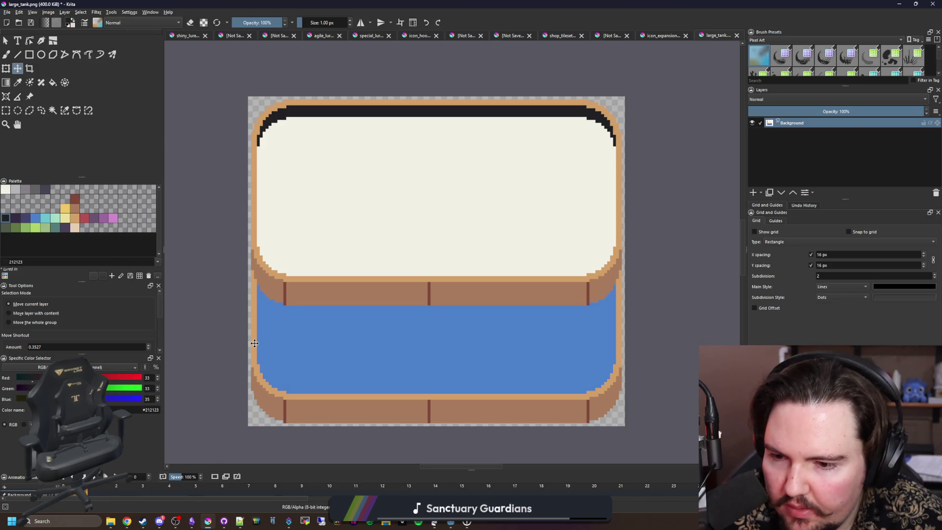
scroll(255, 343, up, 1)
scroll(266, 344, down, 1)
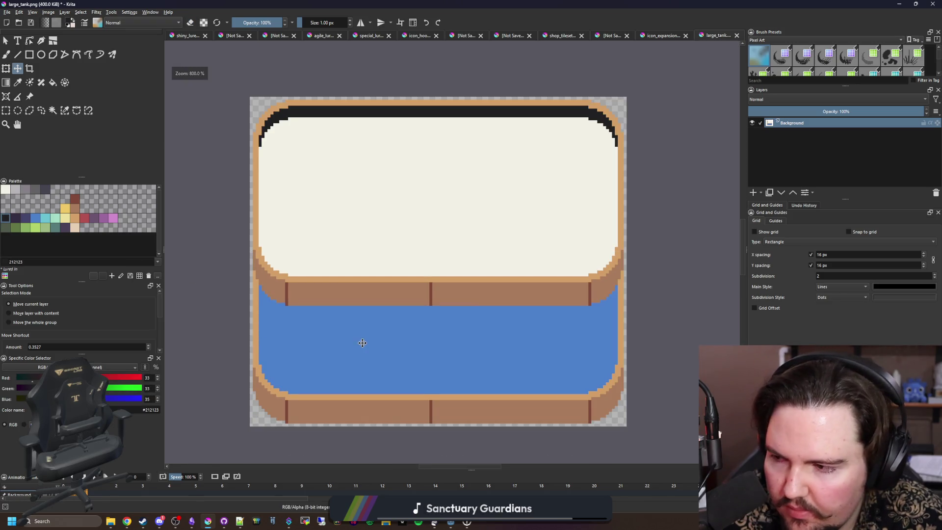
drag(383, 345, 365, 278)
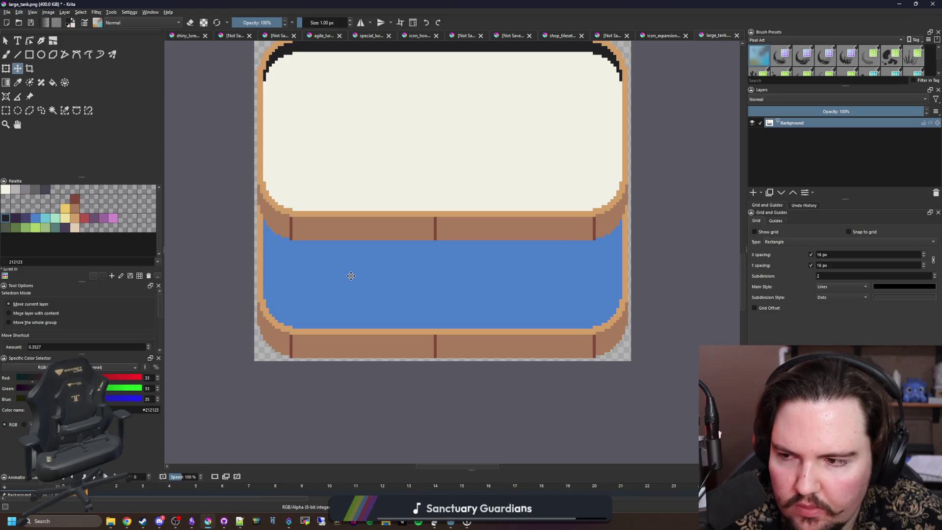
scroll(350, 276, up, 1)
click(52, 110)
click(337, 271)
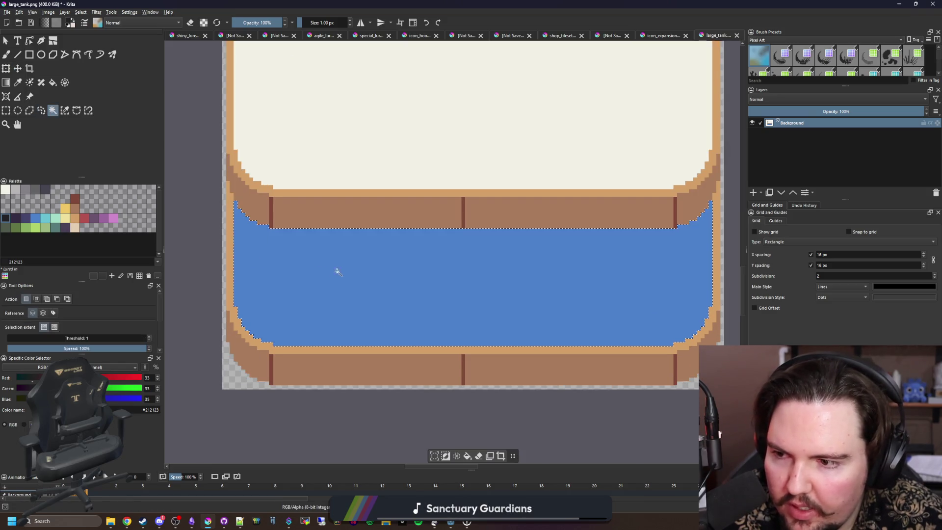
Step: Draw a wavy #ede19e sand line across the water and fill below it with sand
click(65, 218)
key(b)
mouse_move(235, 273)
mouse_down()
mouse_move(279, 277)
mouse_move(501, 250)
mouse_move(711, 260)
mouse_up()
key(f)
click(509, 307)
scroll(381, 308, down, 4)
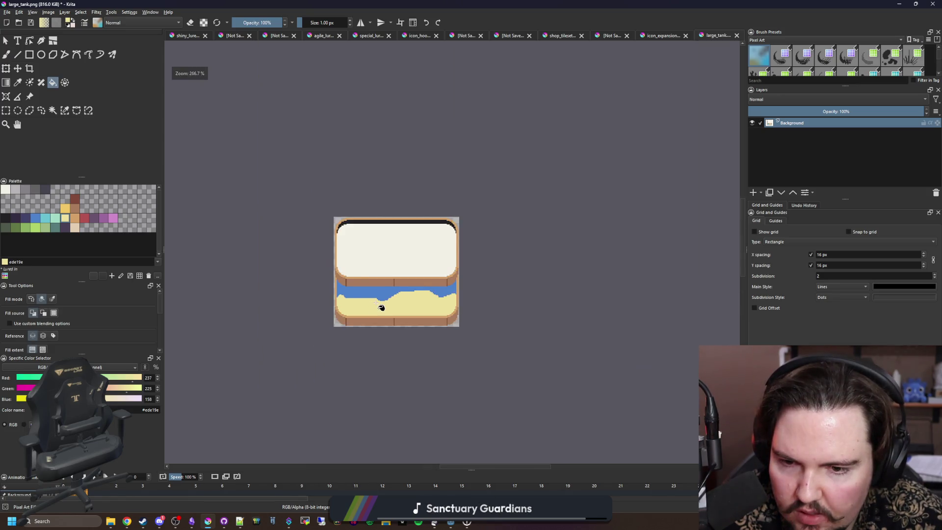
scroll(378, 314, down, 1)
scroll(388, 283, up, 4)
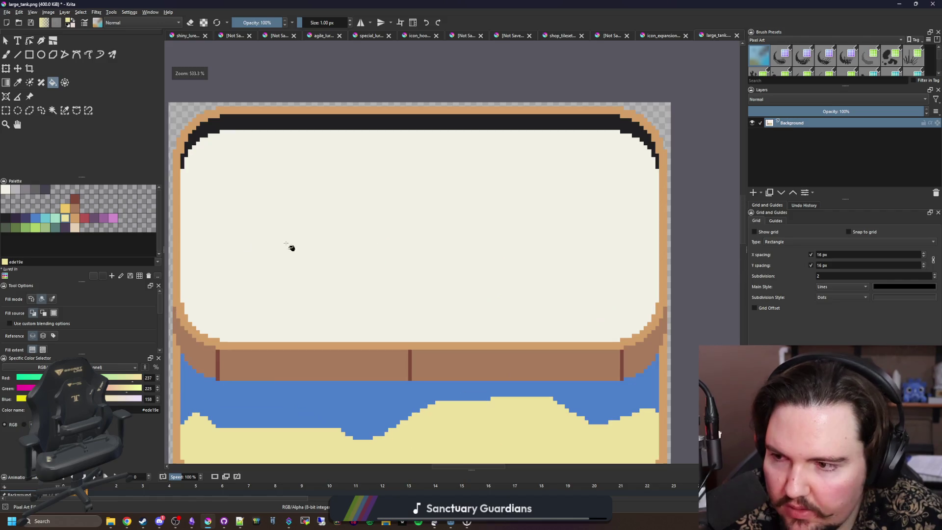
Step: Fill the cream upper window with cyan #68c2d3
click(45, 218)
click(328, 226)
scroll(332, 225, down, 3)
scroll(245, 236, up, 2)
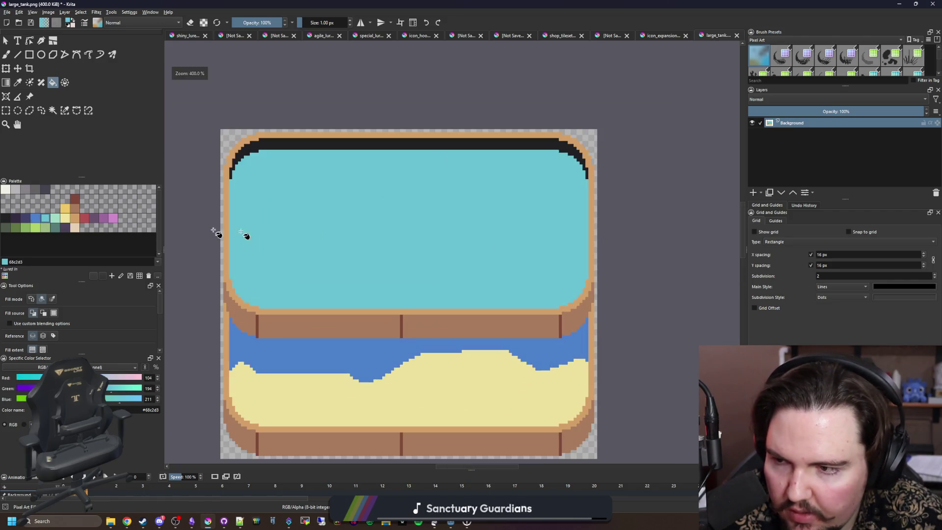
click(5, 189)
Step: Draw seven looping #f2f0e5 caustic lines spanning the cyan window from left to right
key(b)
drag(284, 300, 322, 237)
mouse_move(323, 278)
mouse_down()
mouse_move(348, 271)
mouse_move(361, 203)
mouse_move(345, 178)
mouse_up()
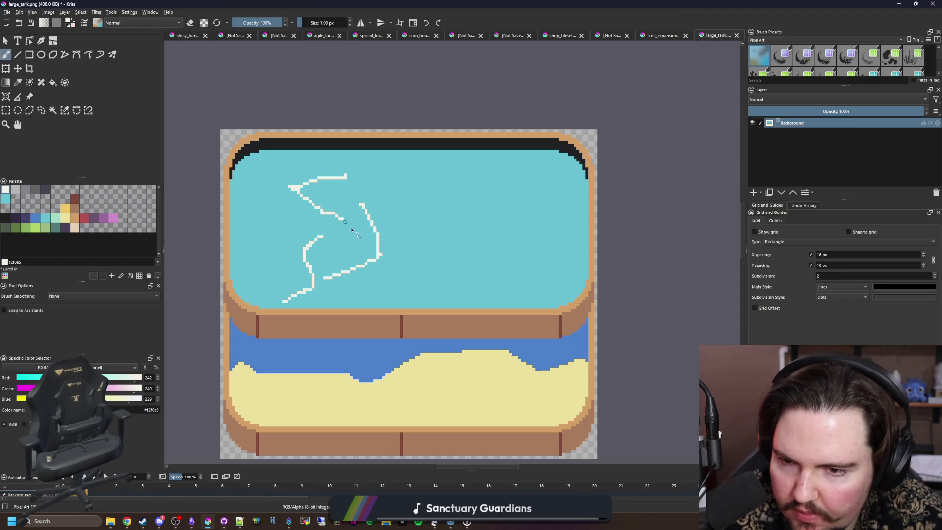
mouse_move(346, 223)
mouse_down()
mouse_move(375, 225)
mouse_move(296, 248)
mouse_move(299, 196)
mouse_move(304, 208)
mouse_up()
drag(295, 246, 236, 253)
mouse_move(284, 215)
mouse_down()
mouse_move(251, 224)
mouse_move(260, 193)
mouse_move(326, 176)
mouse_move(418, 191)
mouse_move(370, 214)
mouse_move(376, 231)
mouse_move(420, 243)
mouse_move(380, 267)
mouse_move(417, 256)
mouse_move(493, 265)
mouse_move(507, 194)
mouse_move(554, 248)
mouse_up()
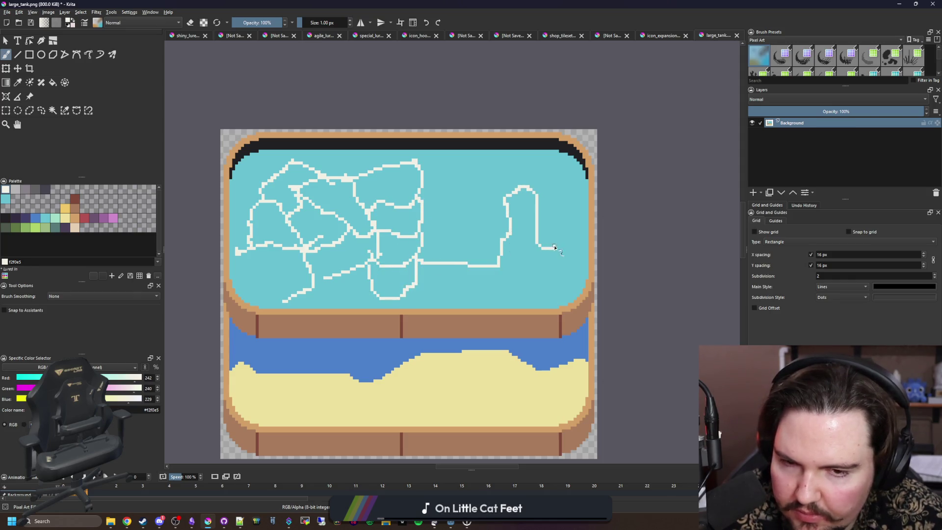
mouse_move(505, 228)
mouse_down()
mouse_move(483, 193)
mouse_move(421, 216)
mouse_up()
mouse_move(461, 268)
mouse_down()
mouse_move(452, 210)
mouse_move(486, 179)
mouse_move(548, 192)
mouse_move(556, 238)
mouse_move(430, 290)
mouse_move(563, 259)
mouse_move(493, 155)
mouse_move(353, 165)
mouse_up()
scroll(339, 258, down, 3)
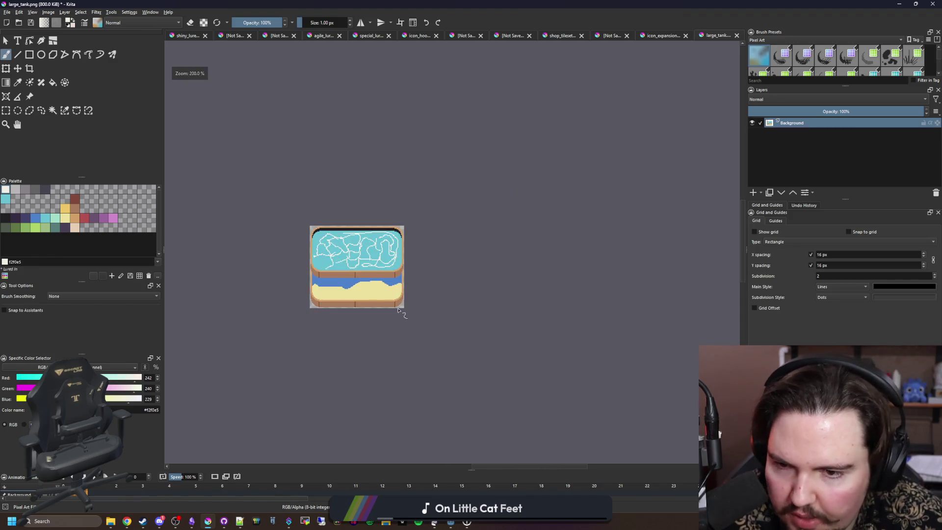
scroll(398, 310, down, 2)
scroll(371, 330, up, 4)
Step: Move Krita aside, focus Godot's 2D view, and save aquarium.tscn with Ctrl+S
mouse_move(294, 4)
mouse_down()
mouse_move(287, 159)
mouse_move(138, 147)
mouse_move(364, 283)
mouse_up()
click(557, 277)
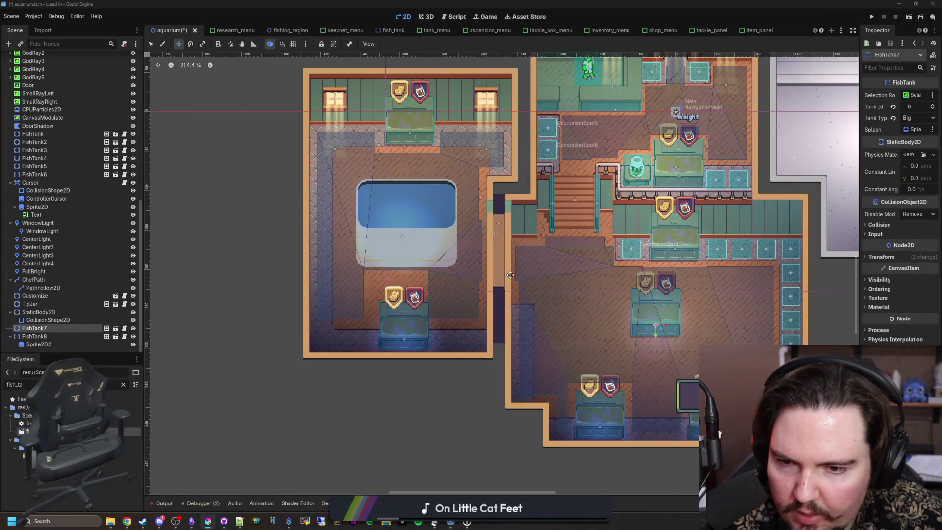
scroll(279, 329, down, 2)
key(ctrl+s)
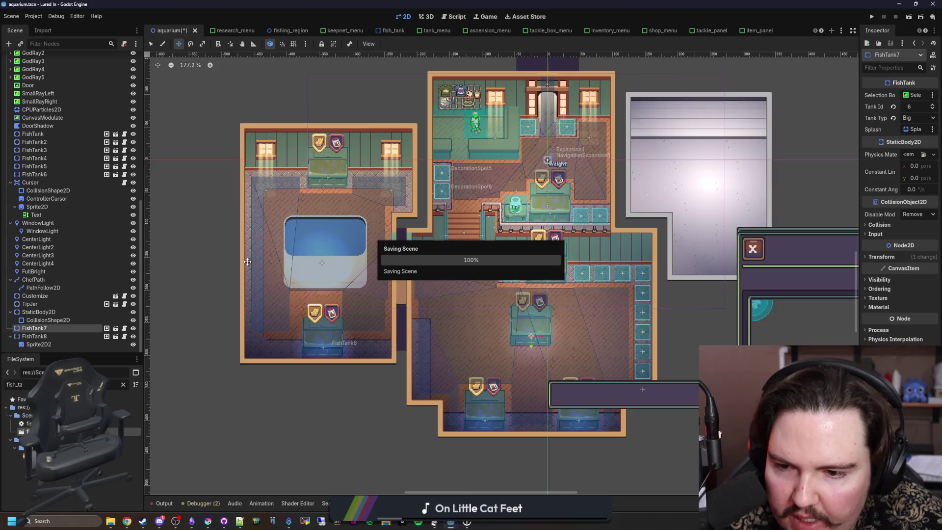
scroll(333, 307, up, 4)
scroll(334, 307, down, 2)
key(ctrl+s)
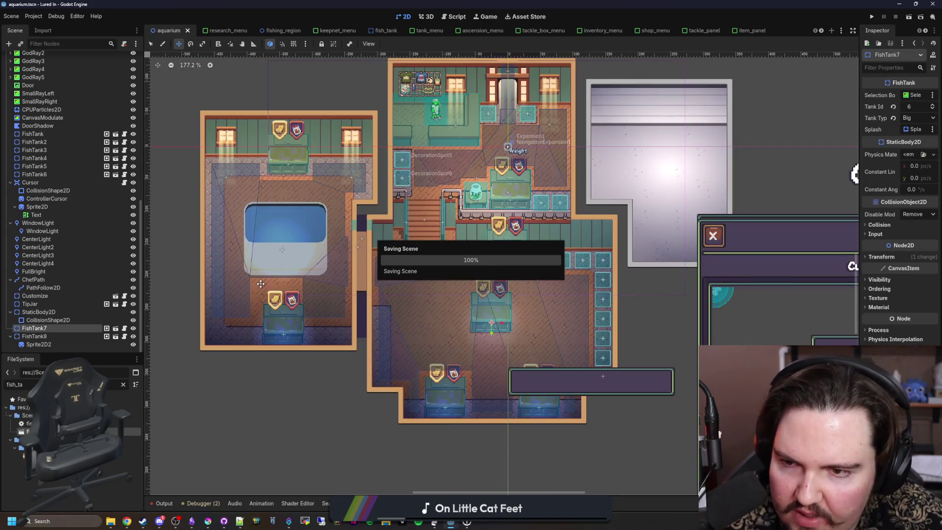
scroll(343, 245, up, 1)
key(ctrl+s)
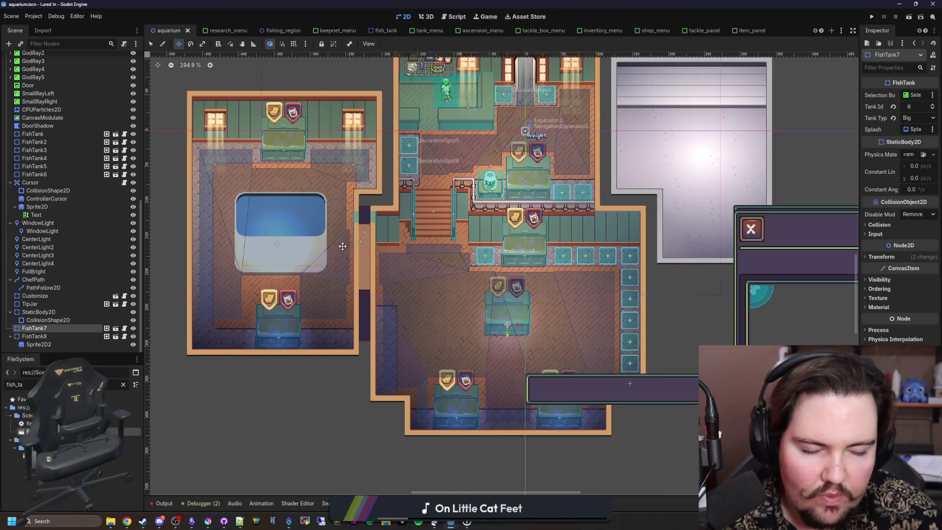